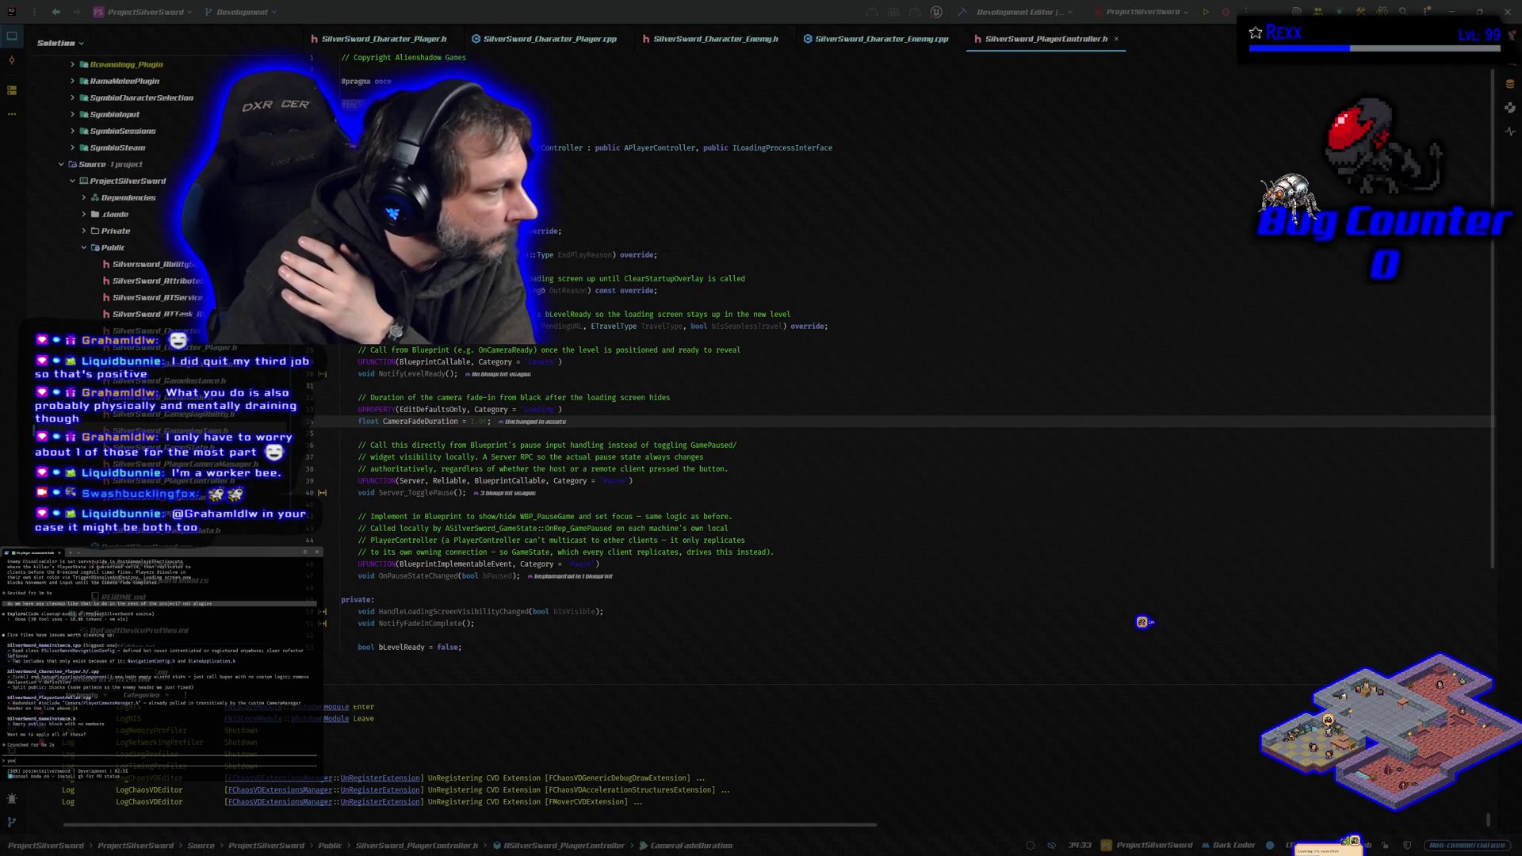
Approve the assistant's edits to GameInstance.cpp/.h and SilverSword_Character_Player.h/.cpp.
key(Return)
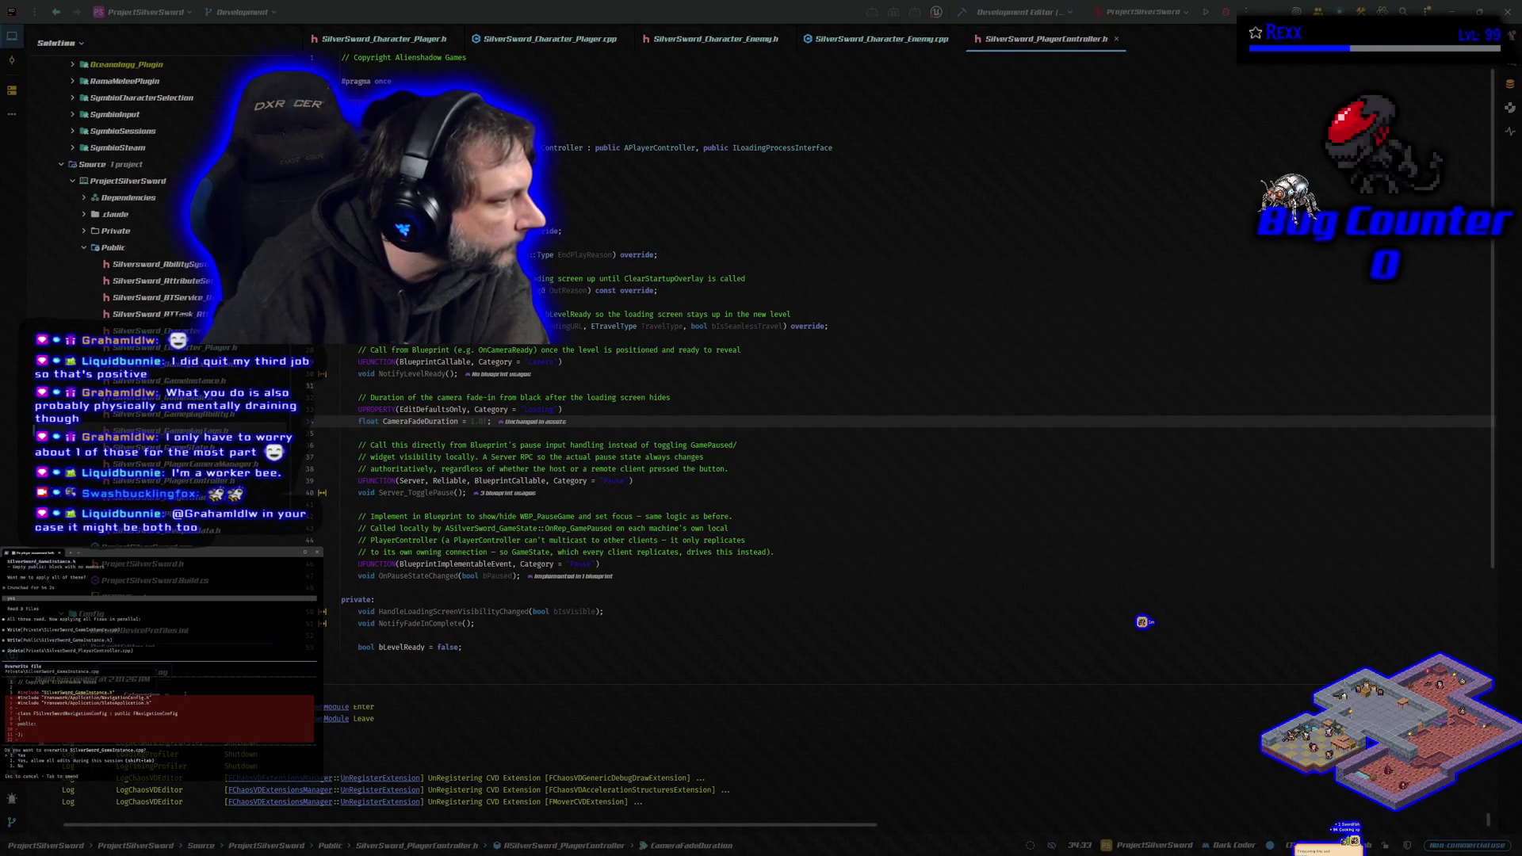
key(Return)
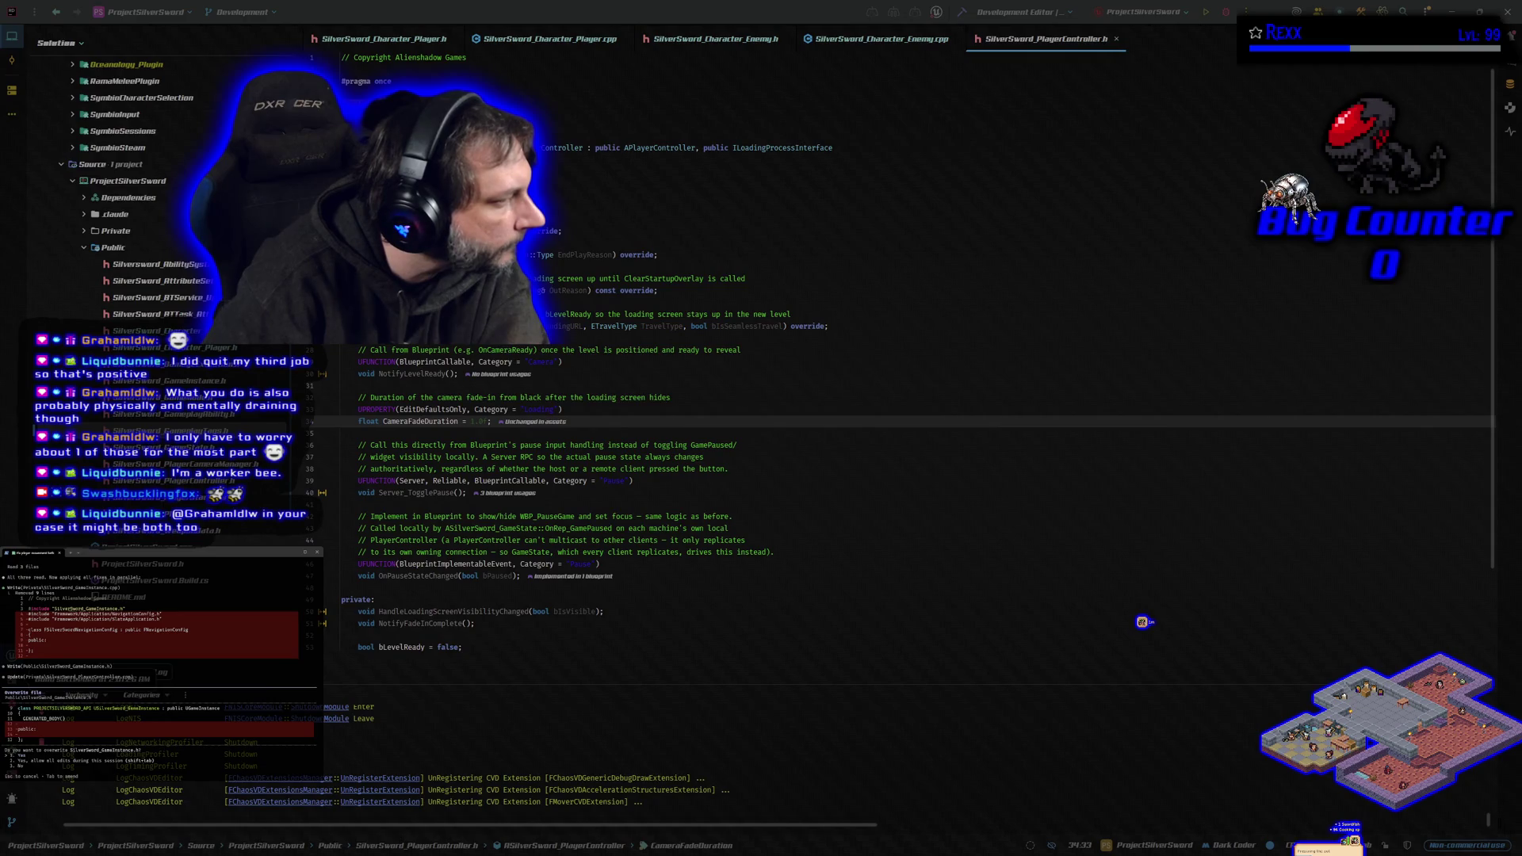
key(Return)
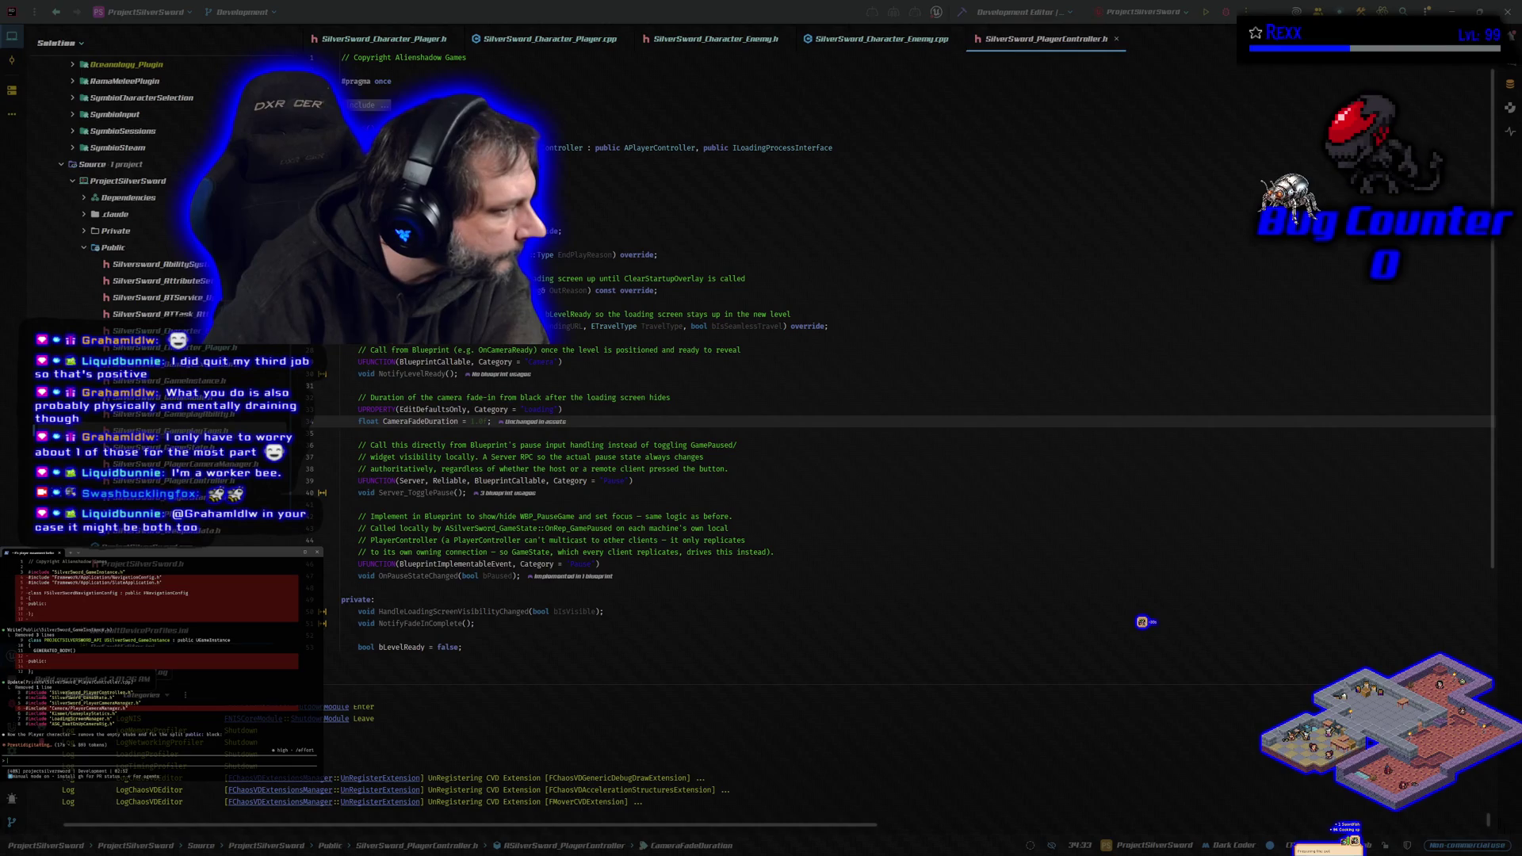
key(Return)
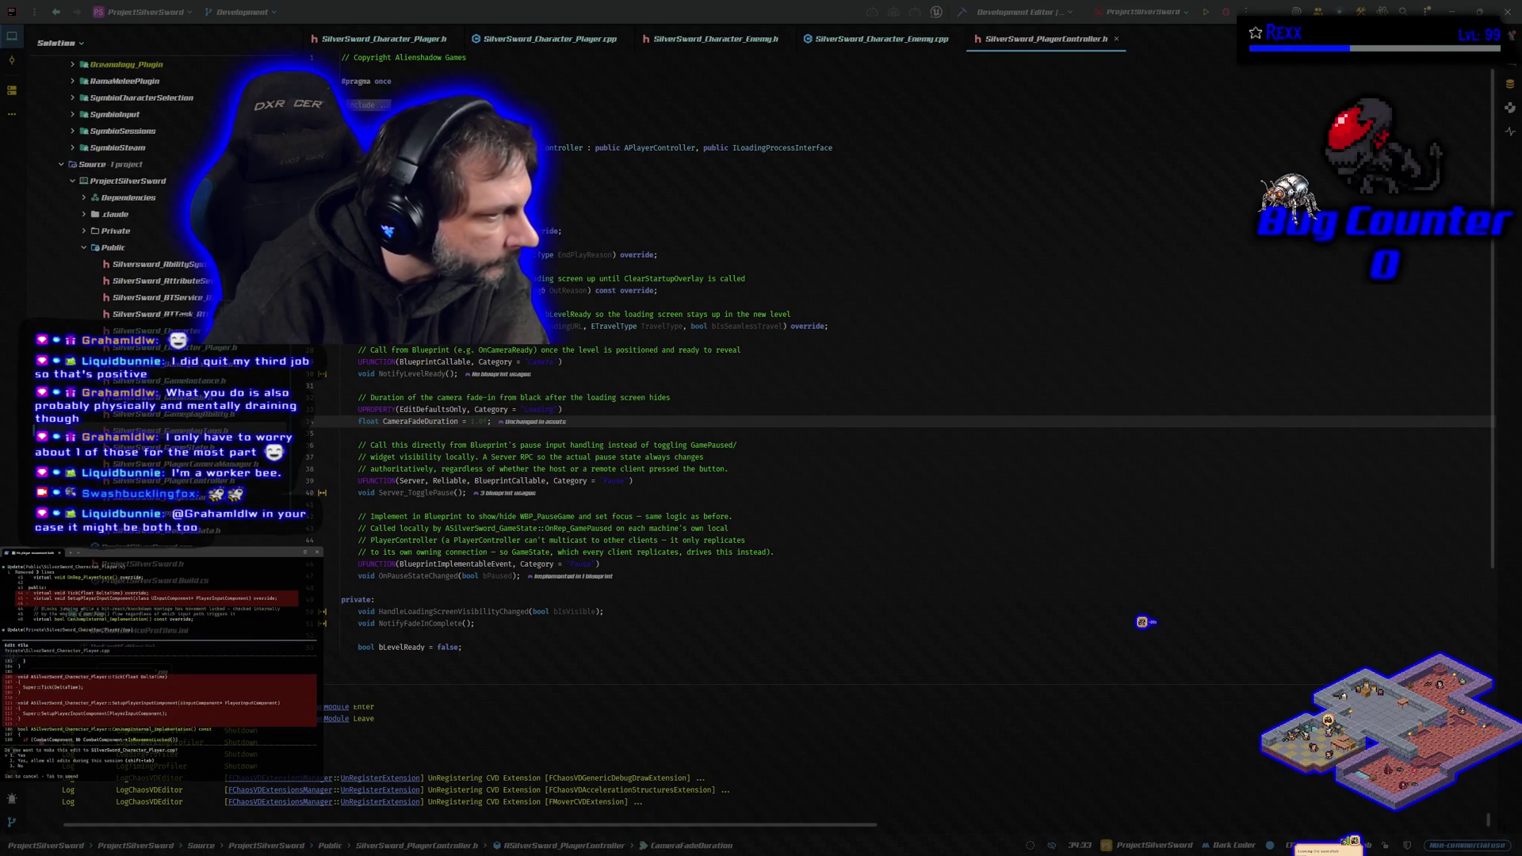
key(Return)
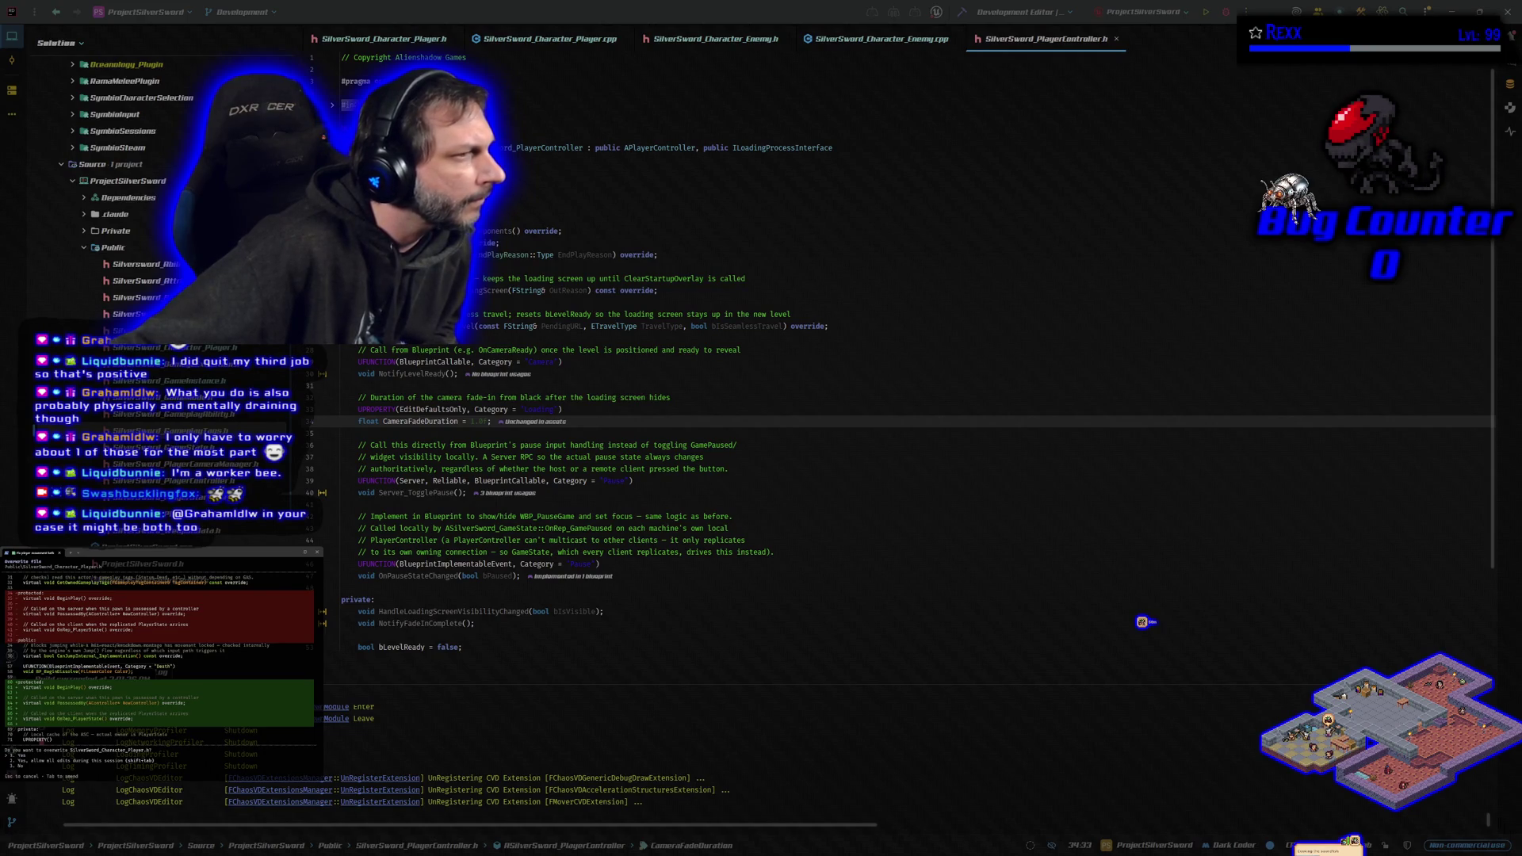
Approve the proposed rewrite of SilverSword_Character_Player.h after reviewing its diff.
key(Return)
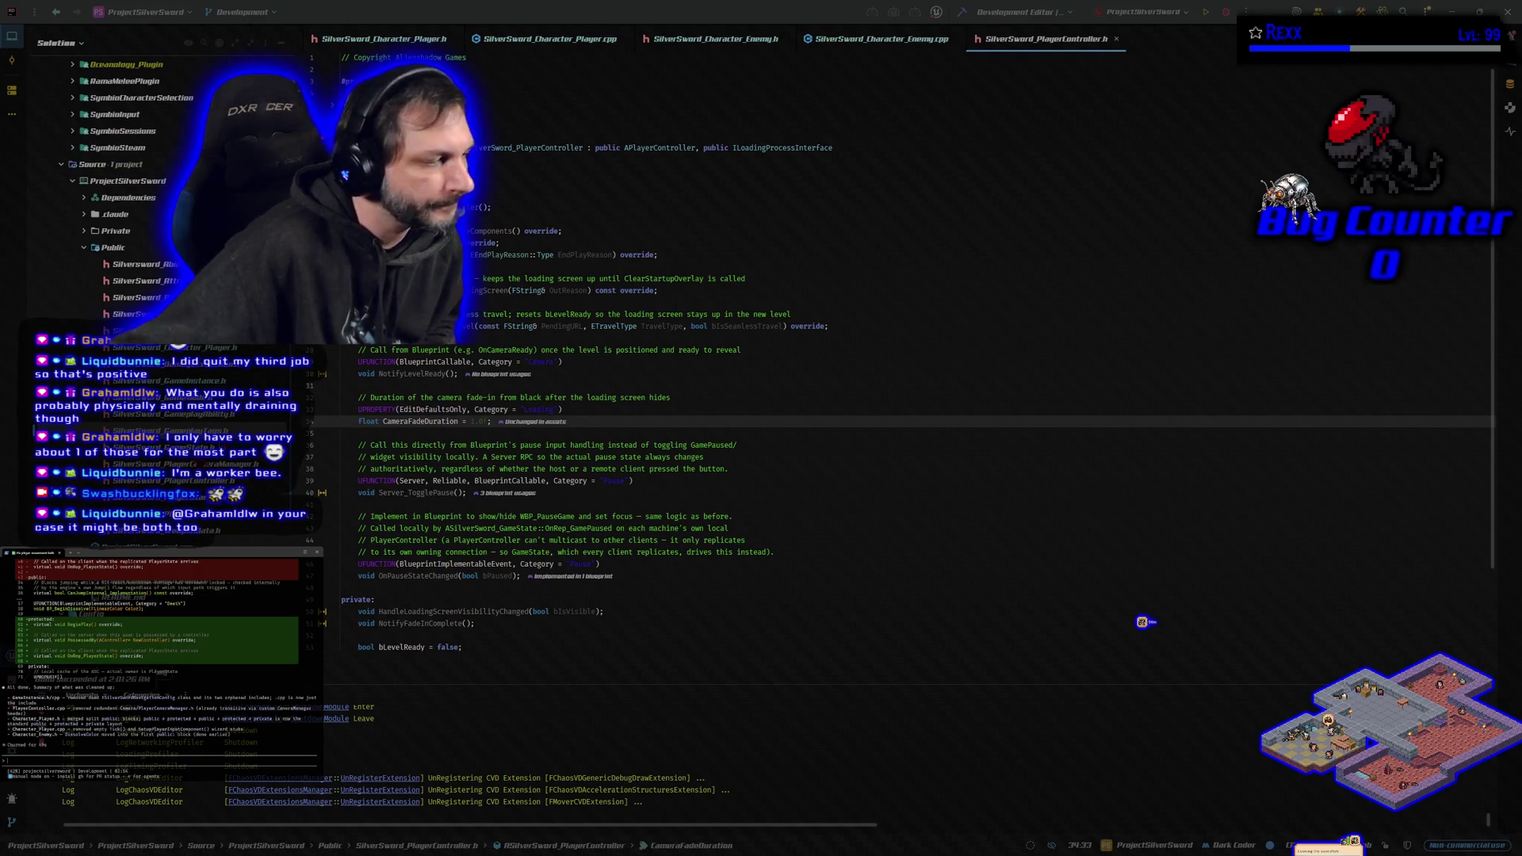
Build ProjectSilverSword from Rider and launch Unreal Editor.
click(961, 11)
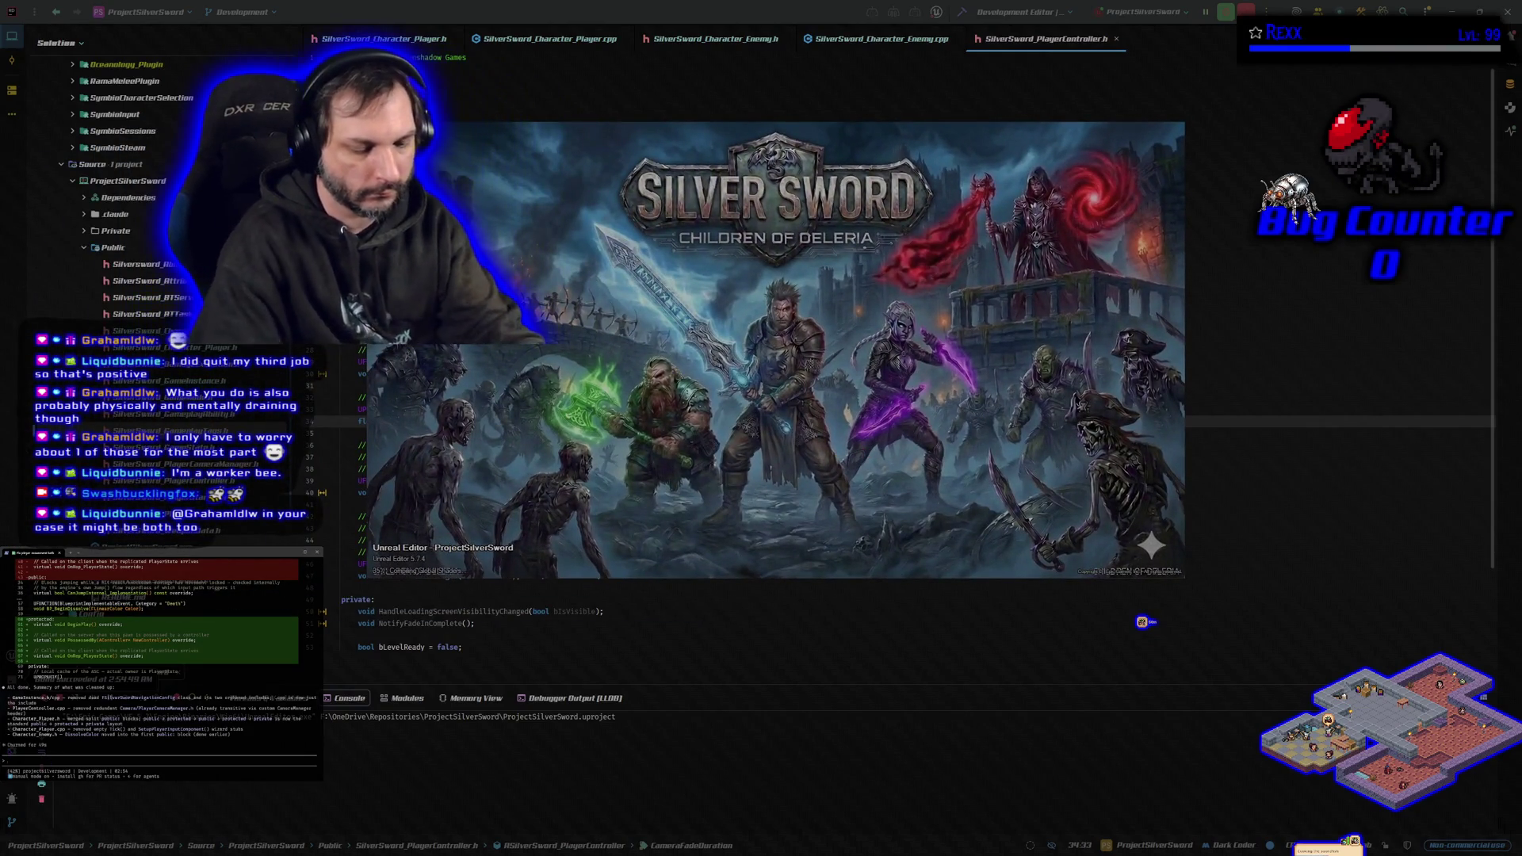
Send a 'testing' message to the assistant, move the Unreal splash aside, and switch to the Git client.
text(testing)
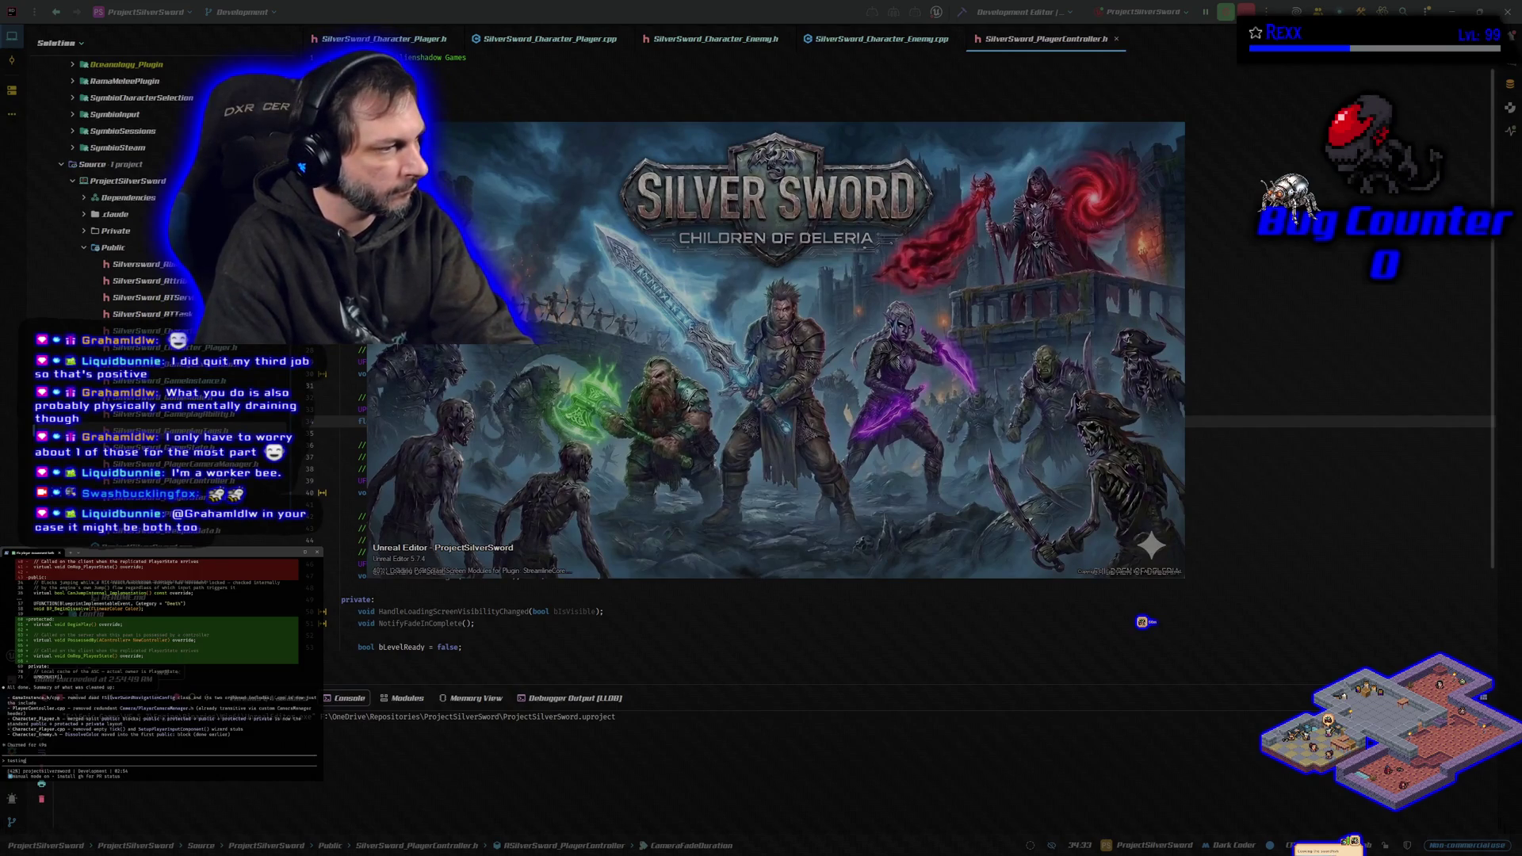
key(Return)
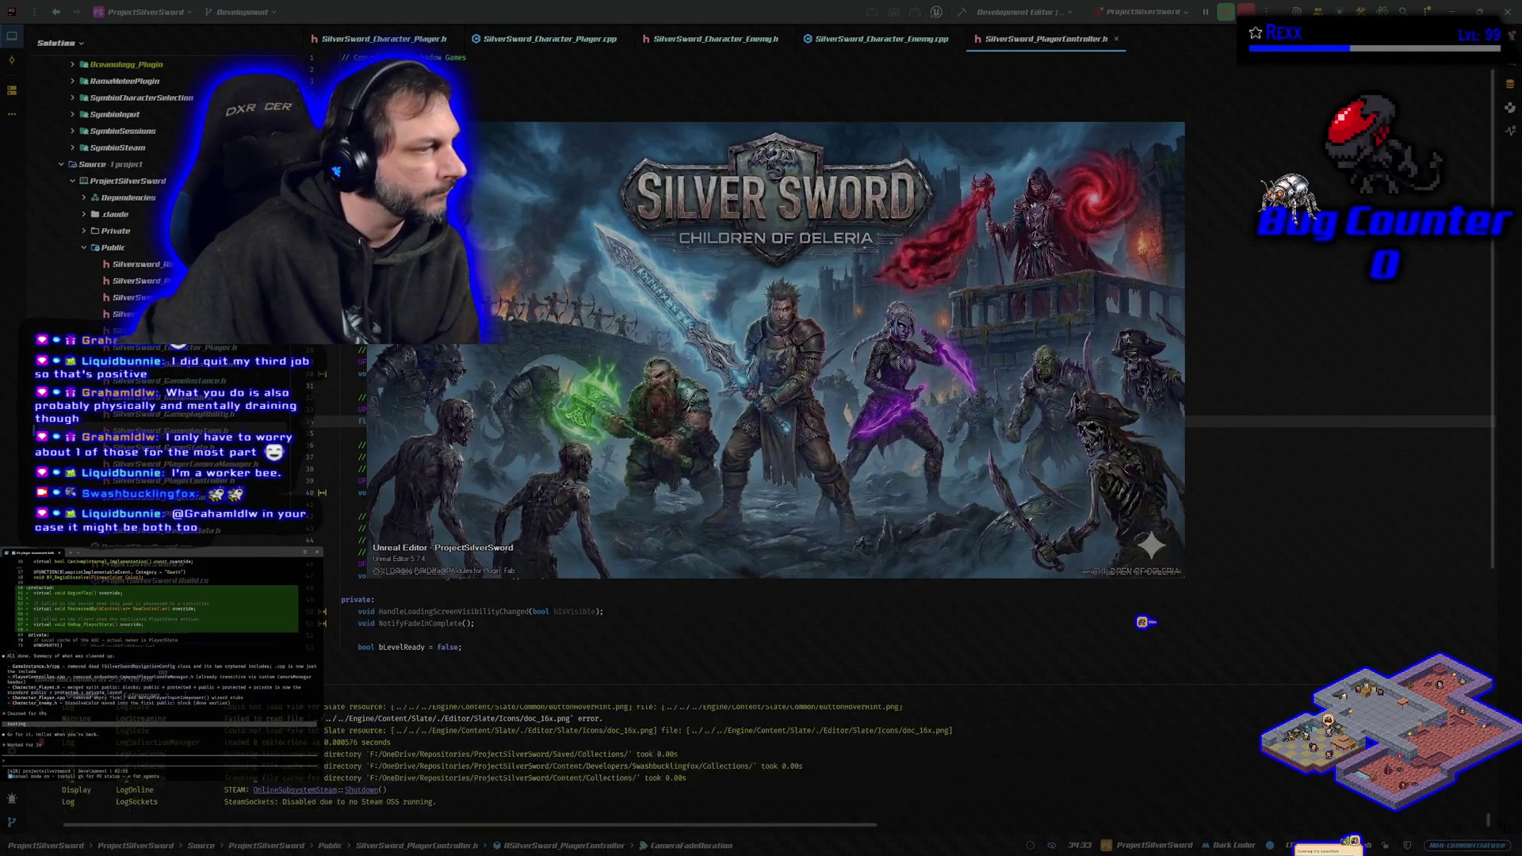
drag(532, 304, 655, 321)
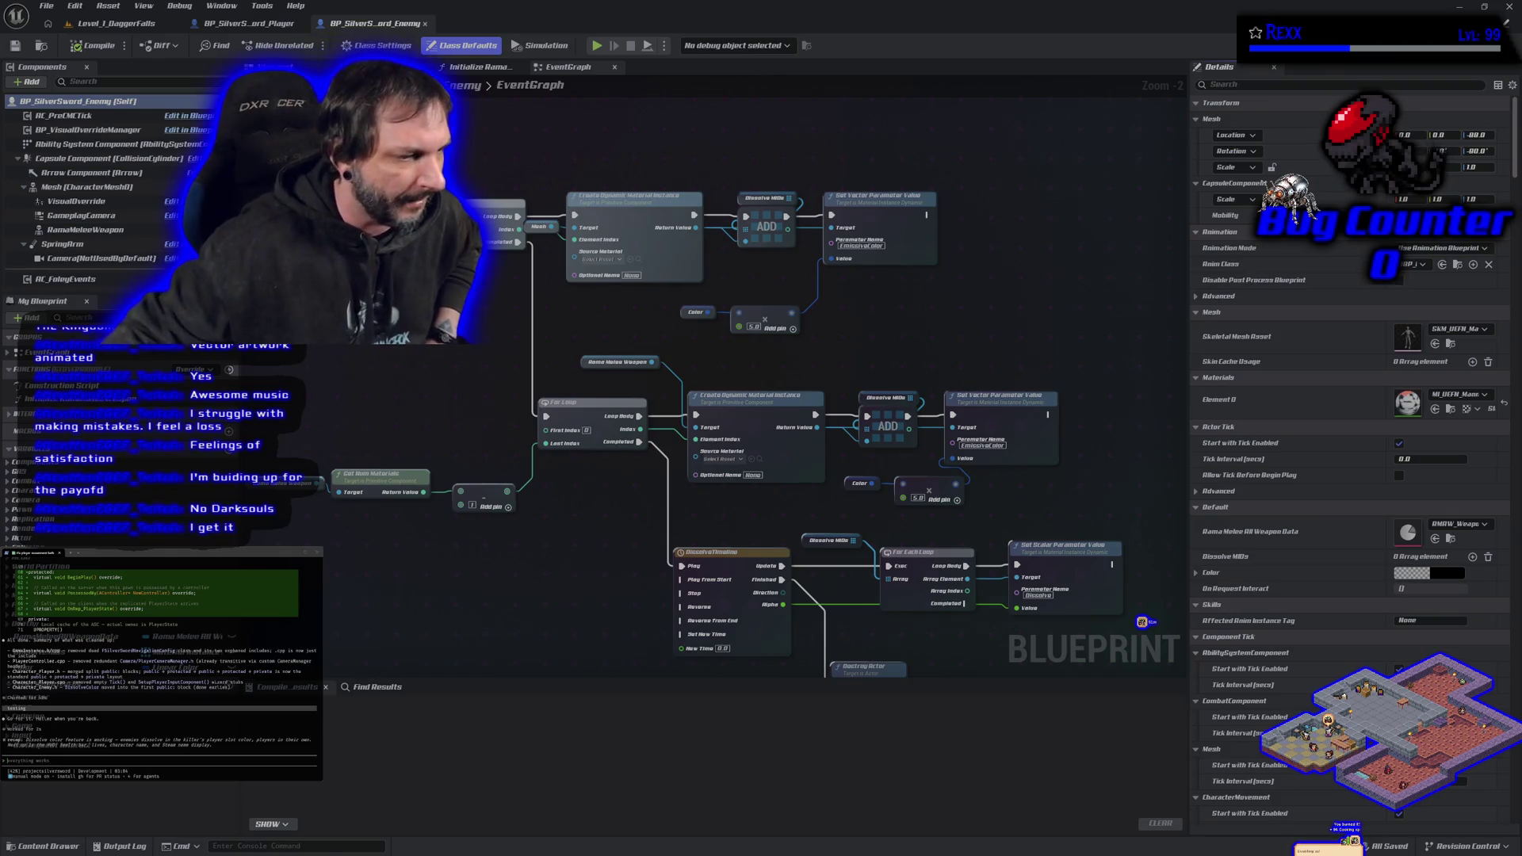
key(alt+Tab)
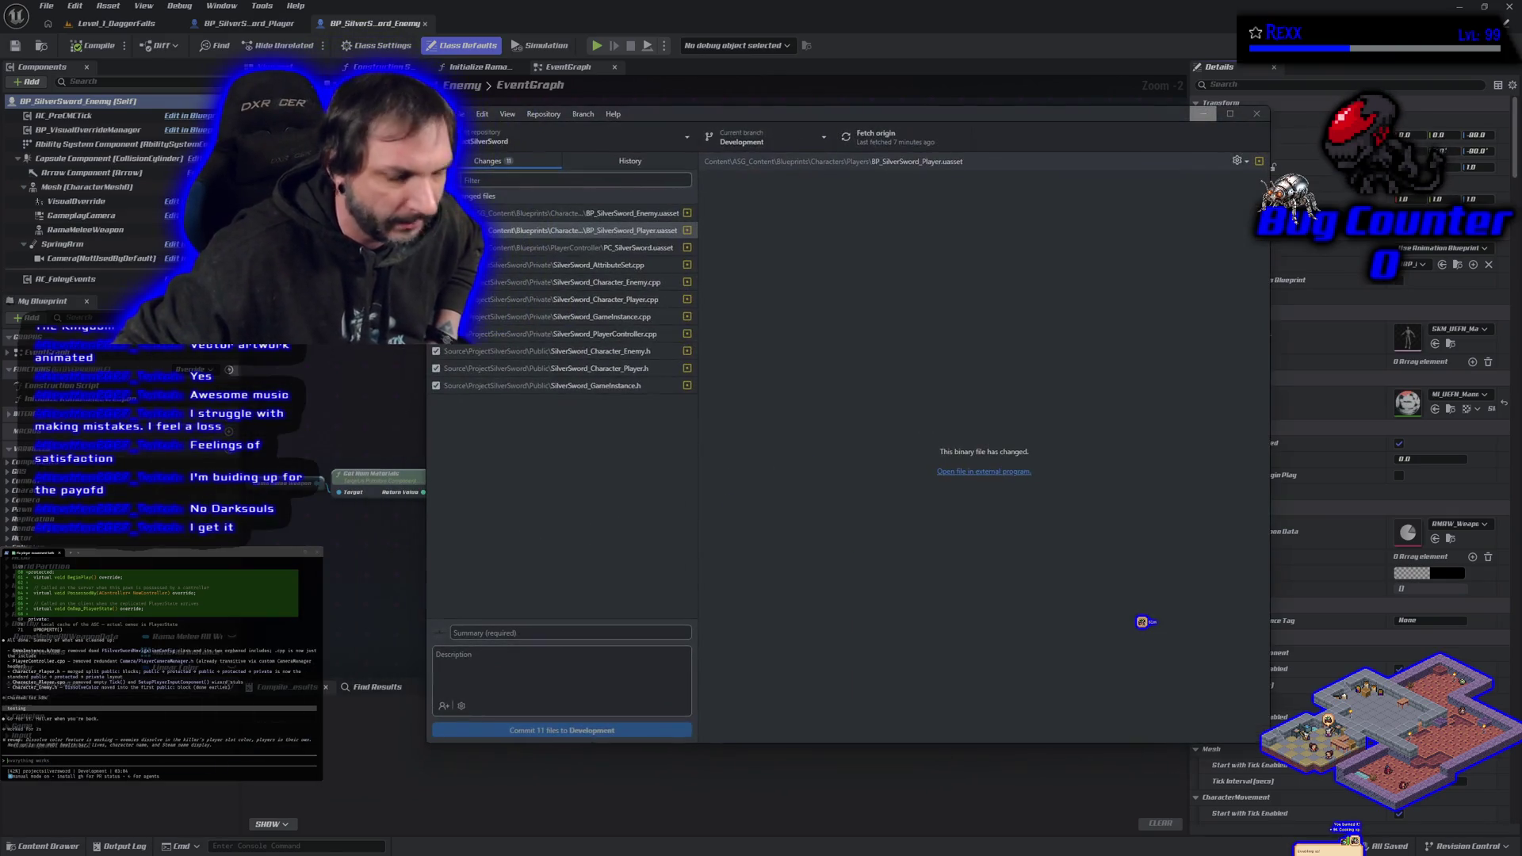
Show the repository's commit history and scroll down through older commits.
click(630, 161)
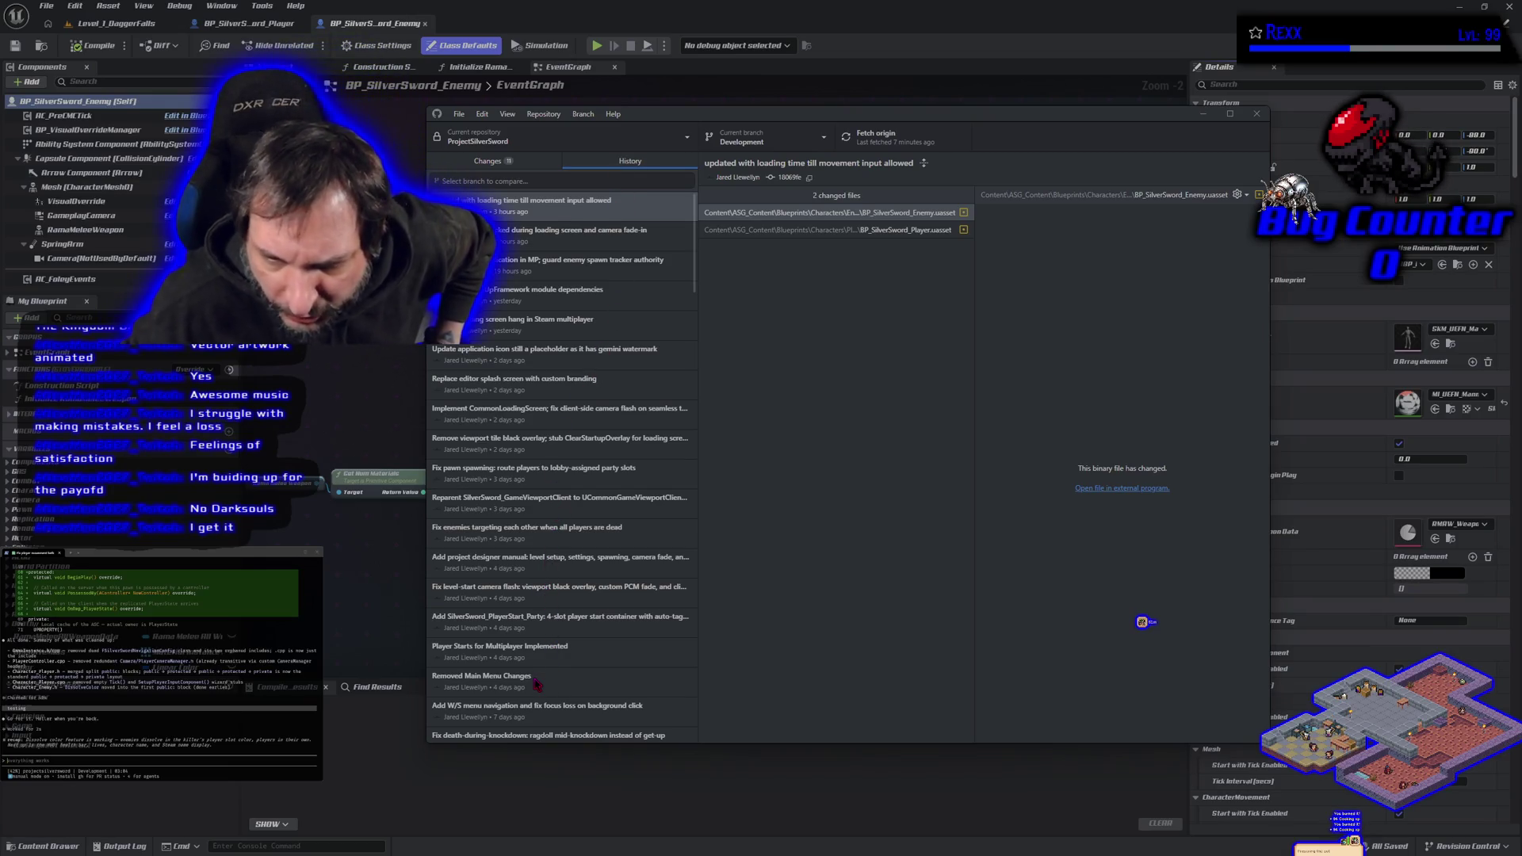
scroll(536, 683, down, 3)
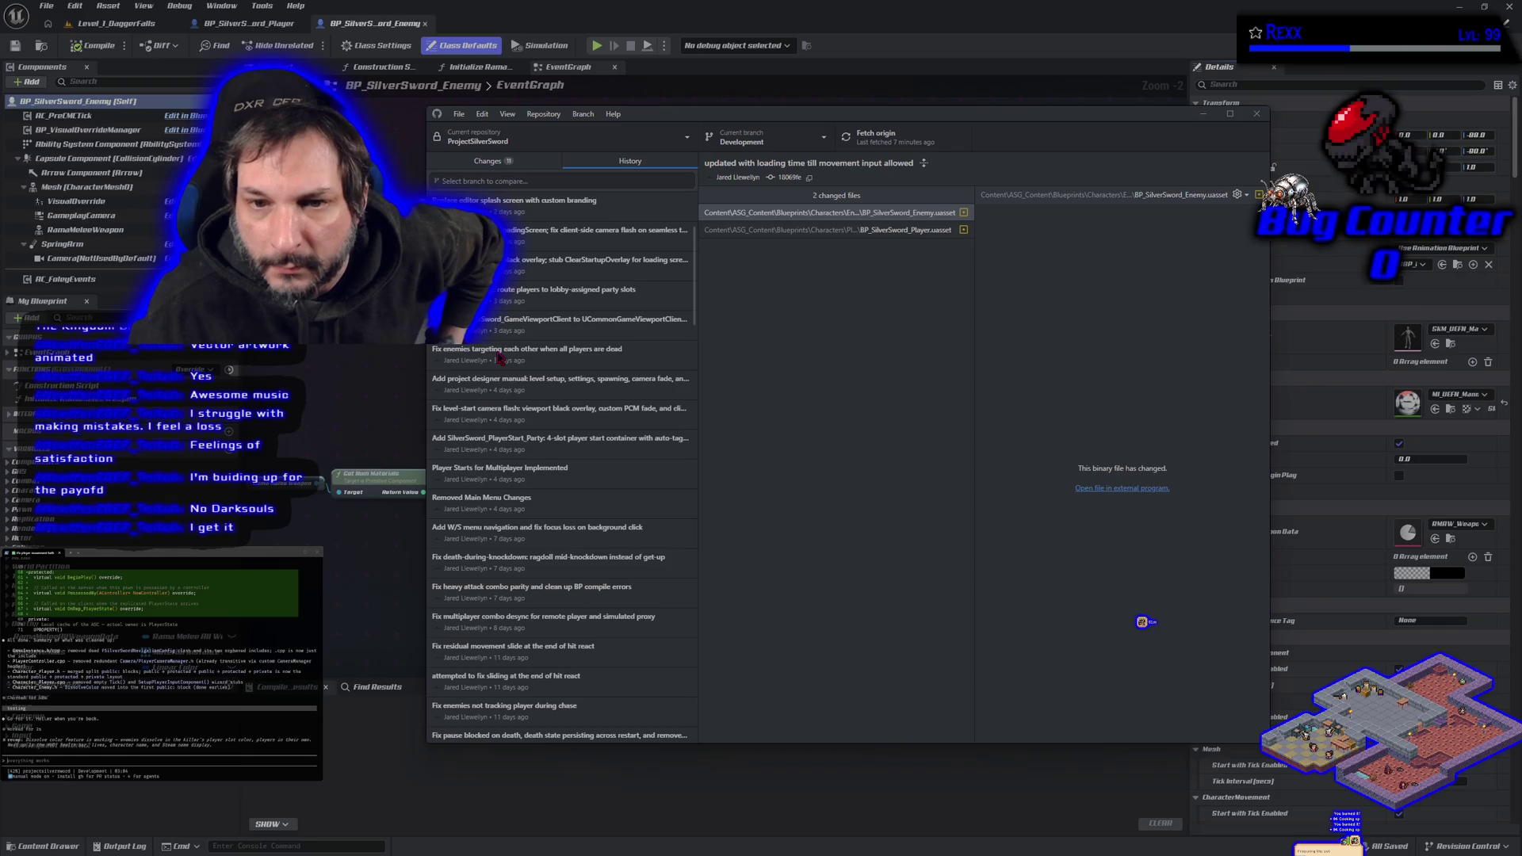
scroll(500, 358, down, 2)
scroll(501, 358, down, 3)
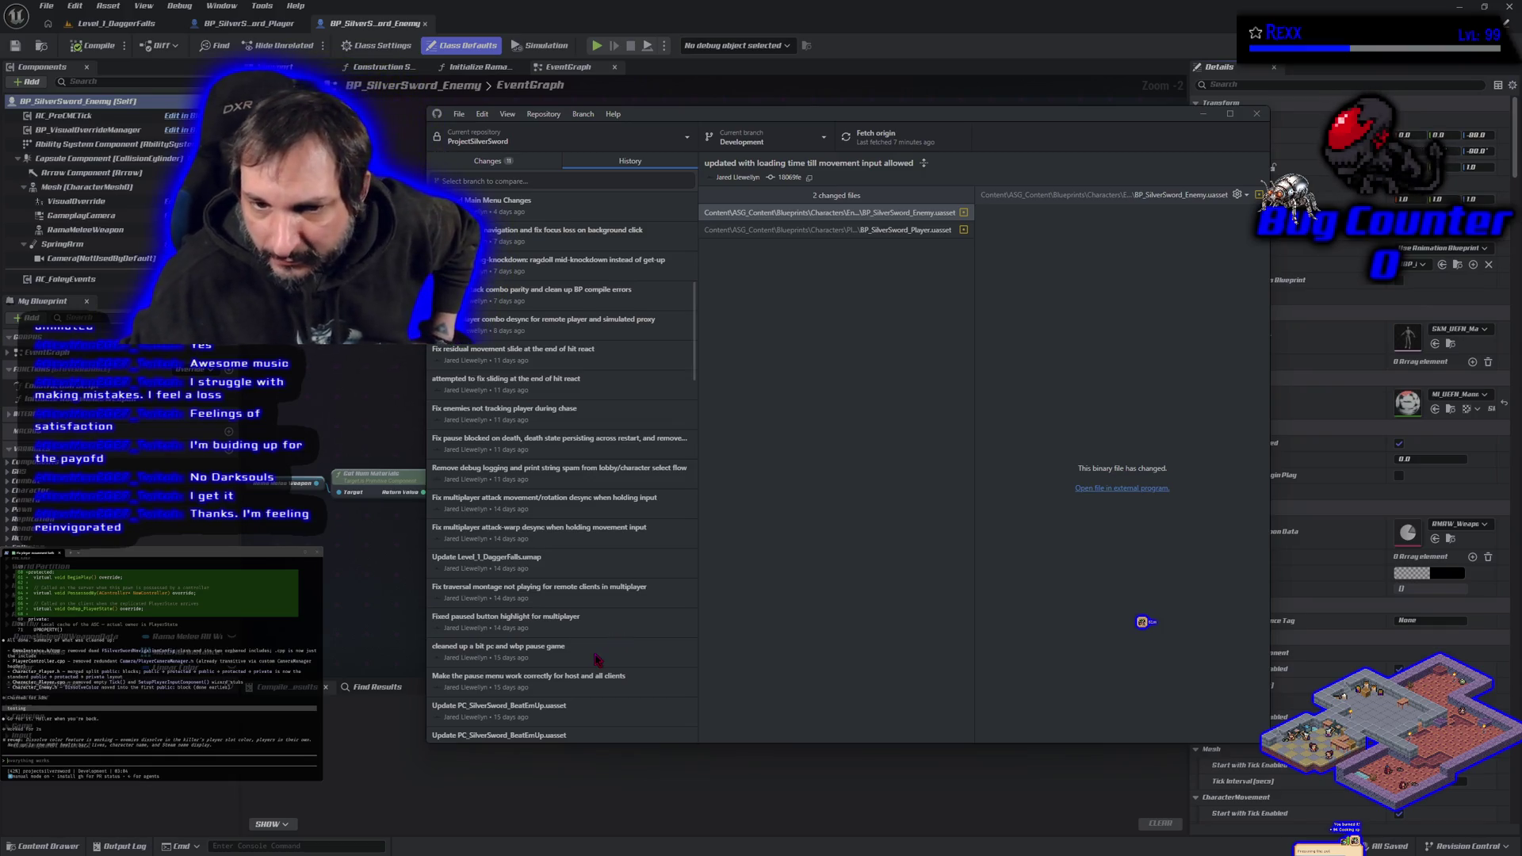
scroll(598, 662, down, 1)
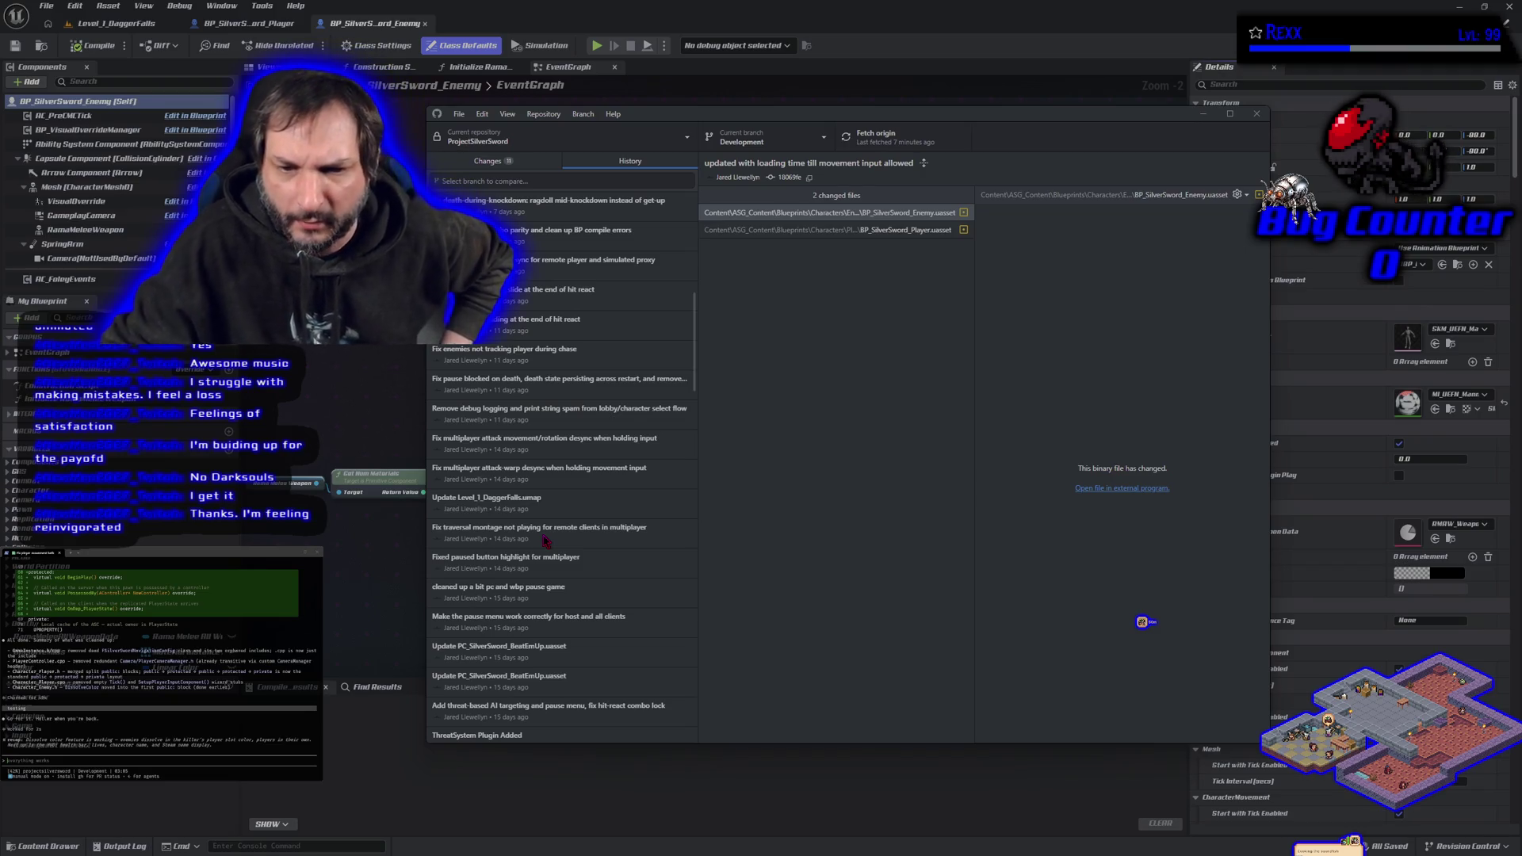
scroll(545, 539, down, 3)
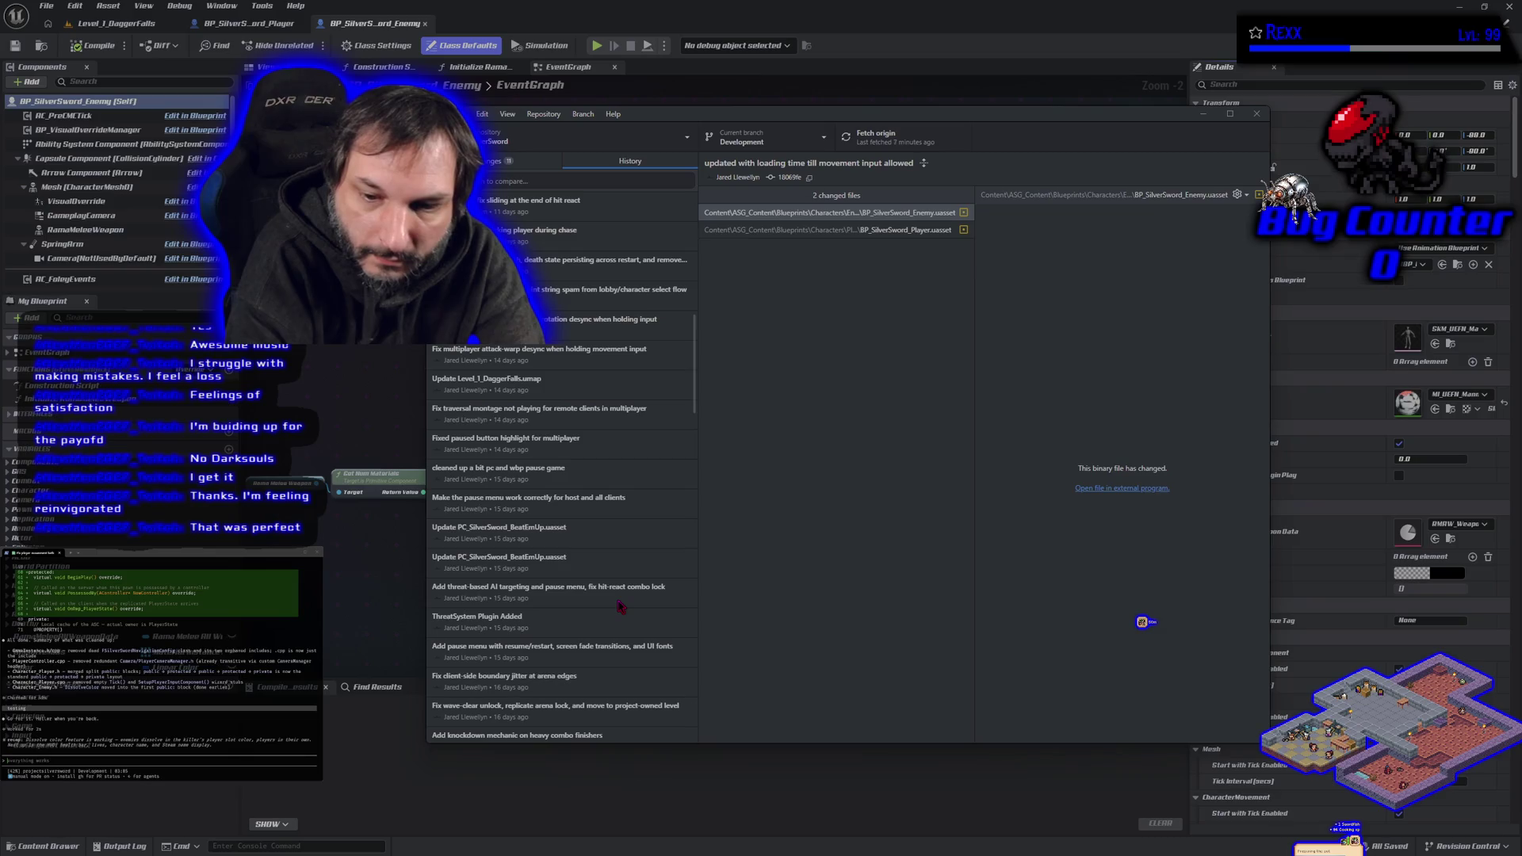
scroll(605, 546, down, 4)
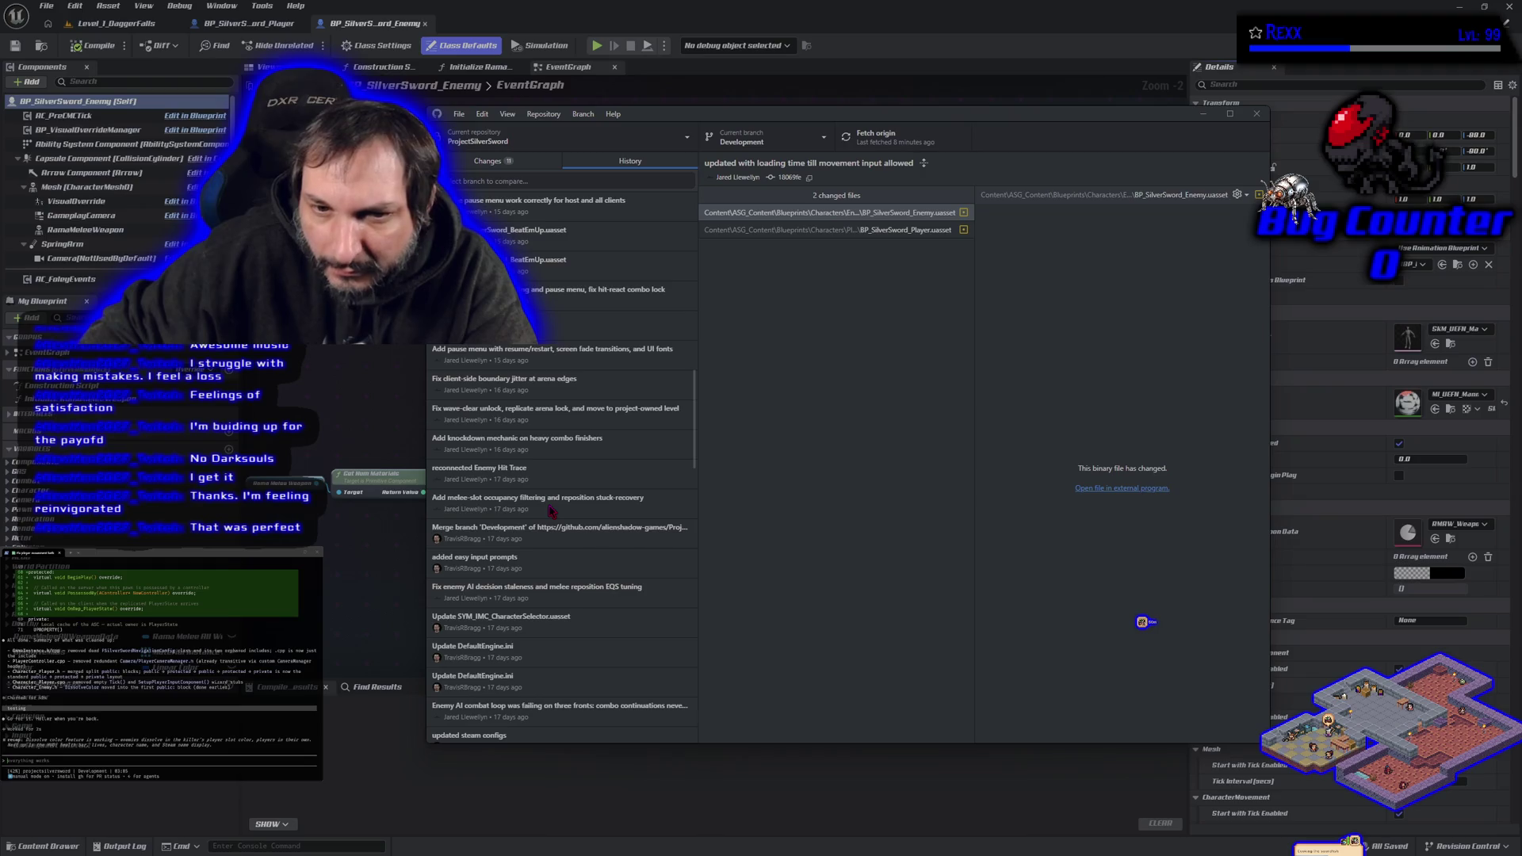
Inspect the knockdown, arena-edge jitter, threat-based targeting and attack desync commits.
click(553, 445)
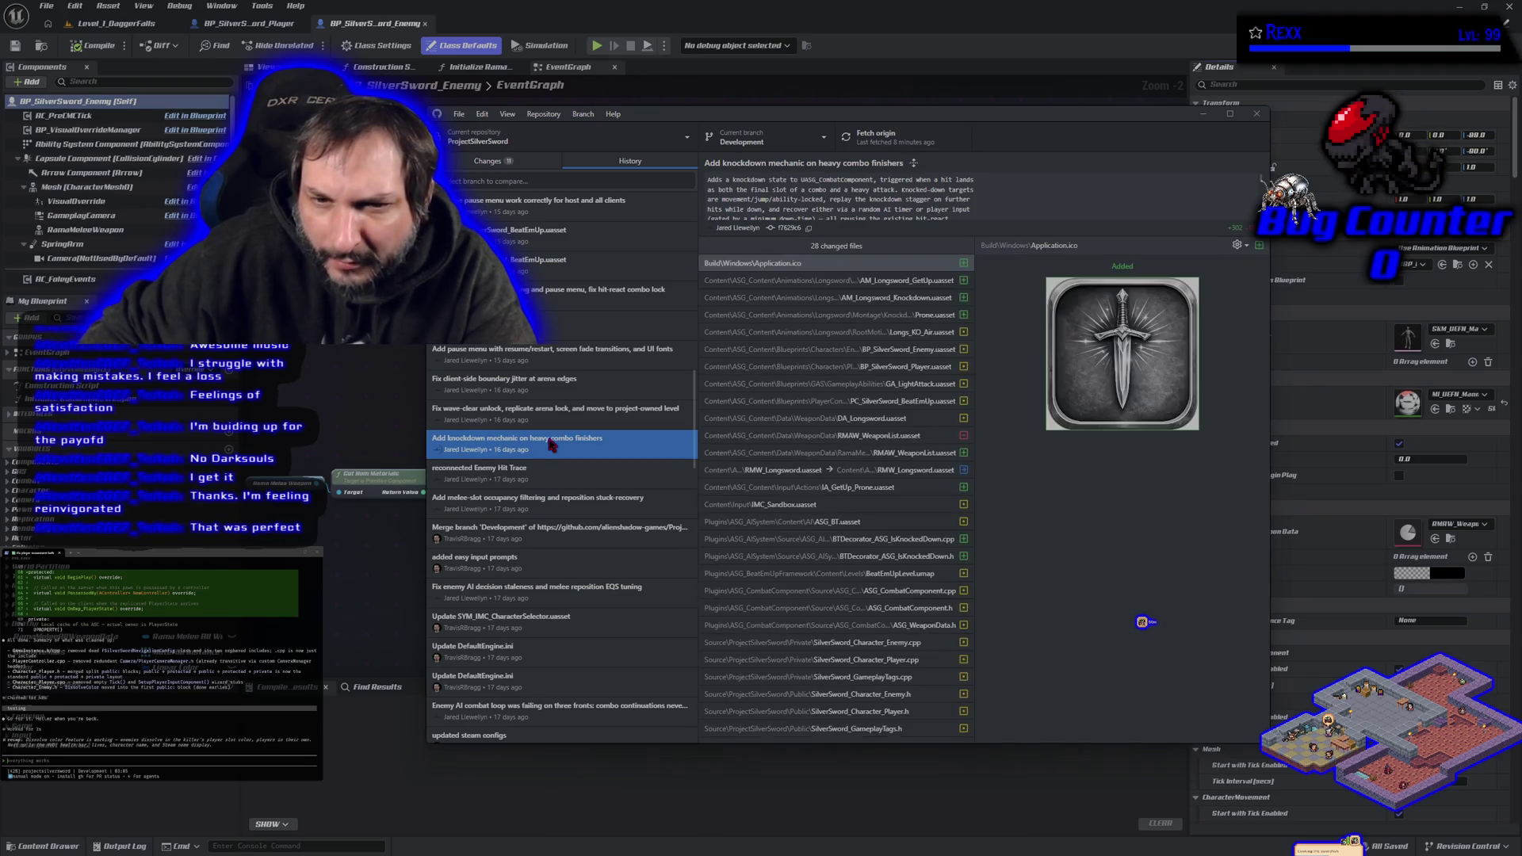
click(571, 382)
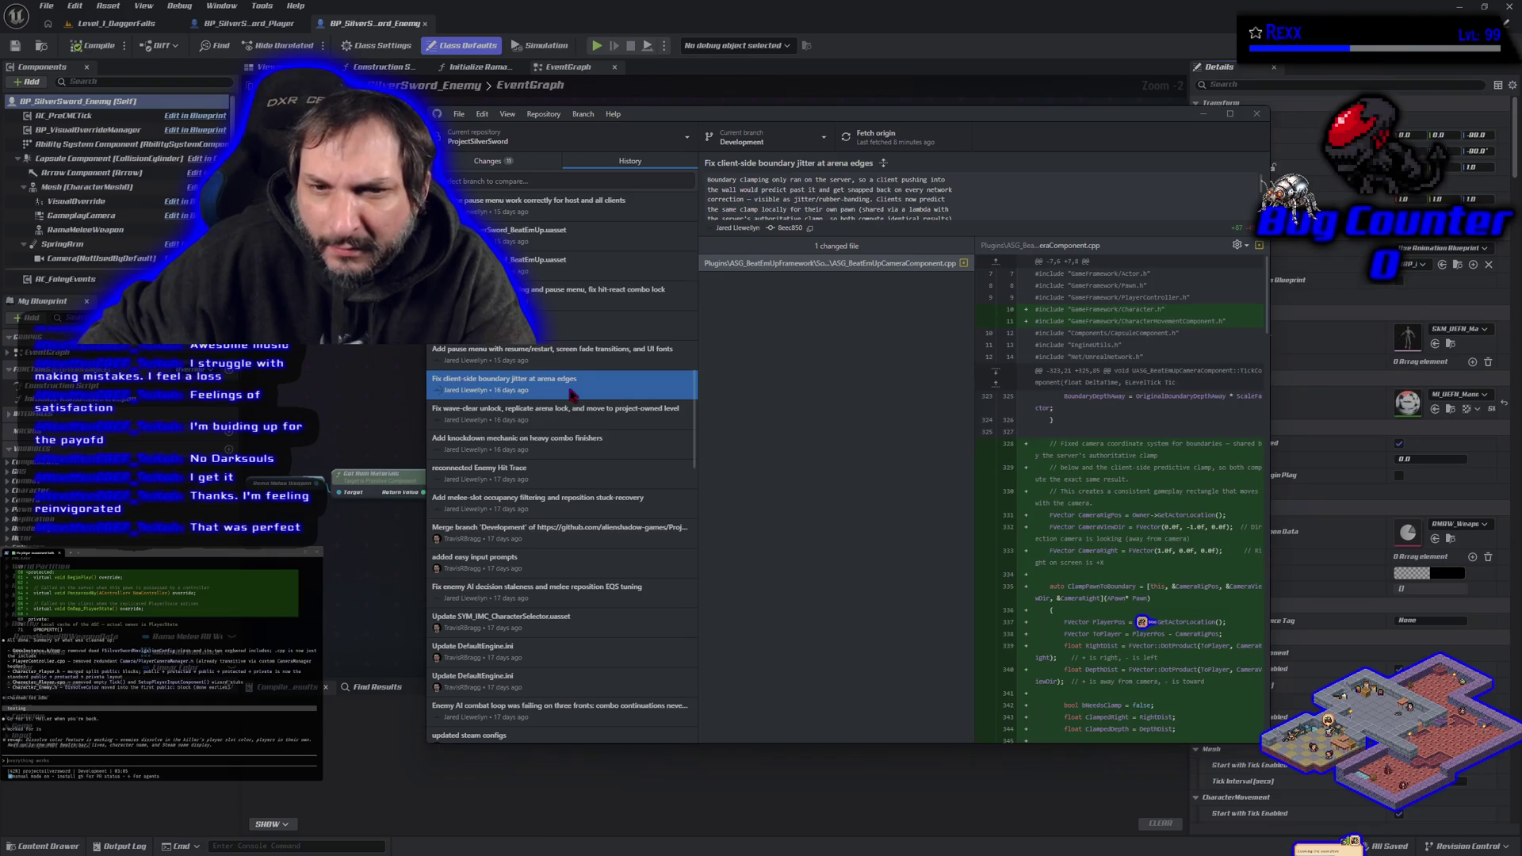
scroll(568, 403, up, 2)
scroll(568, 404, up, 1)
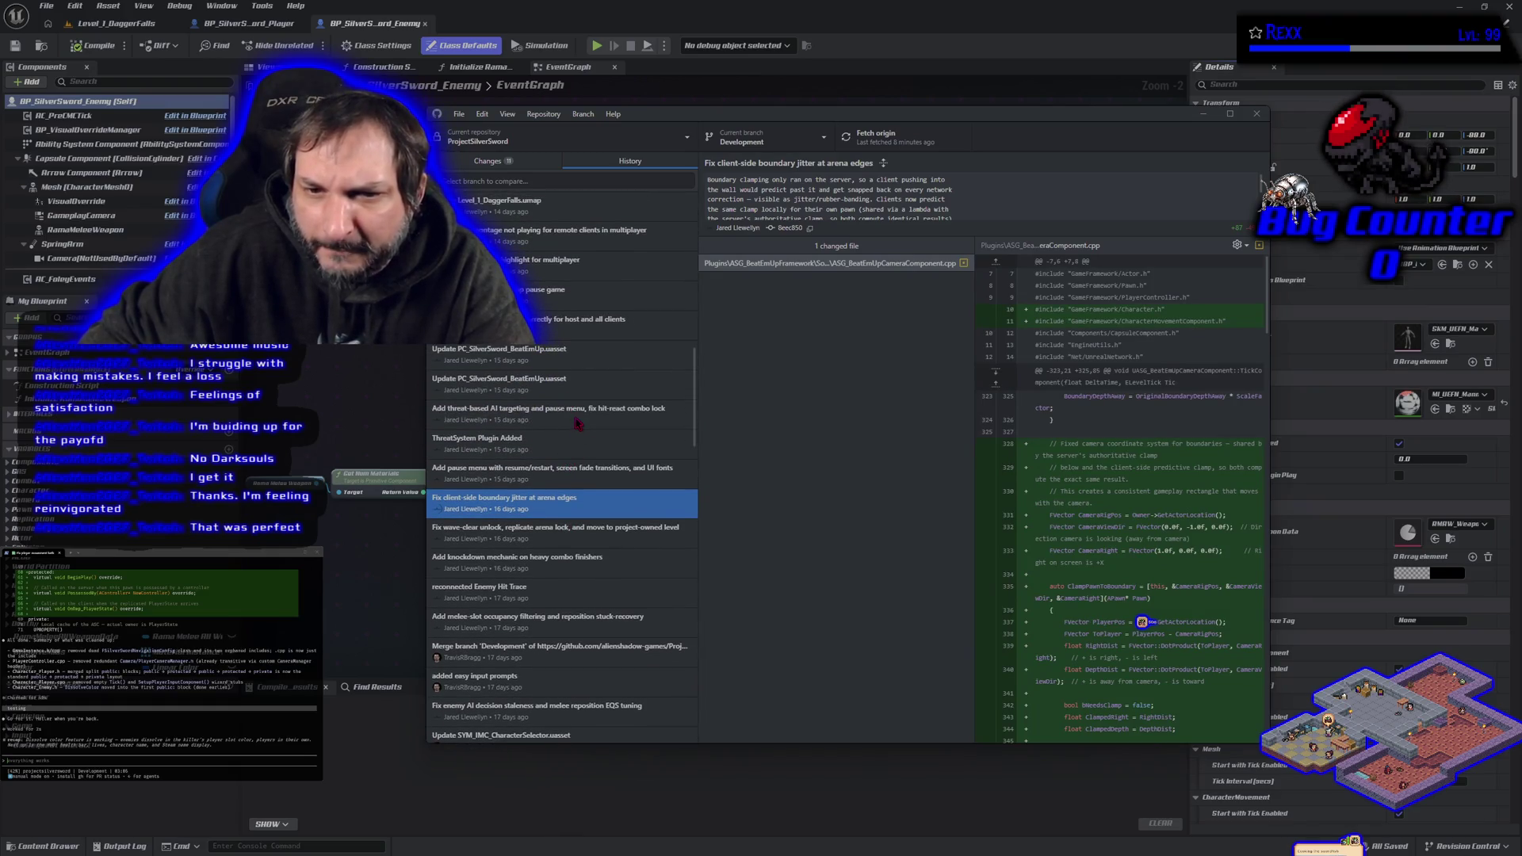
click(578, 414)
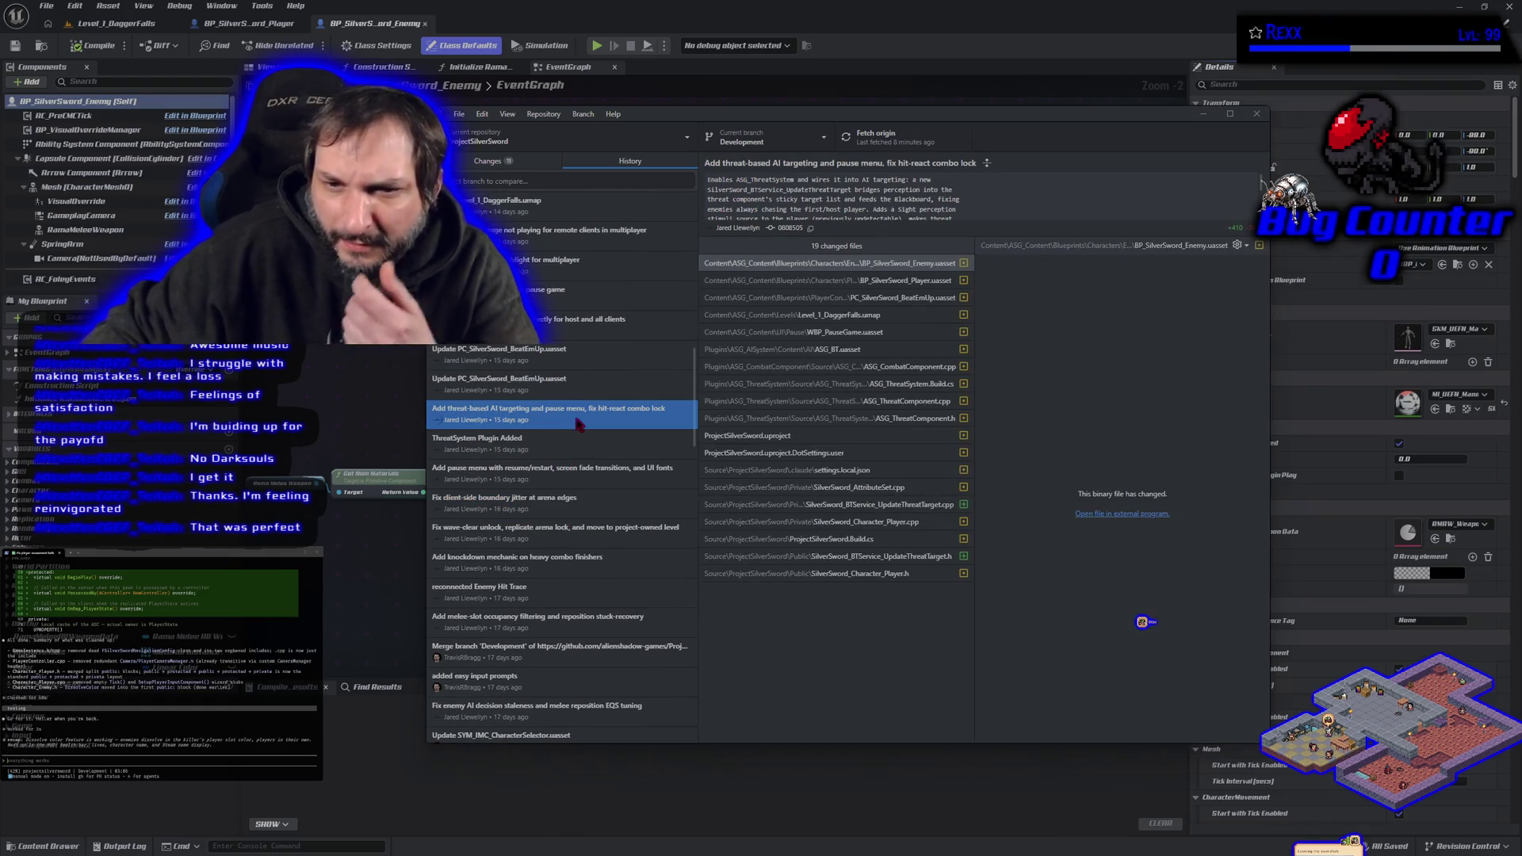
scroll(583, 430, up, 4)
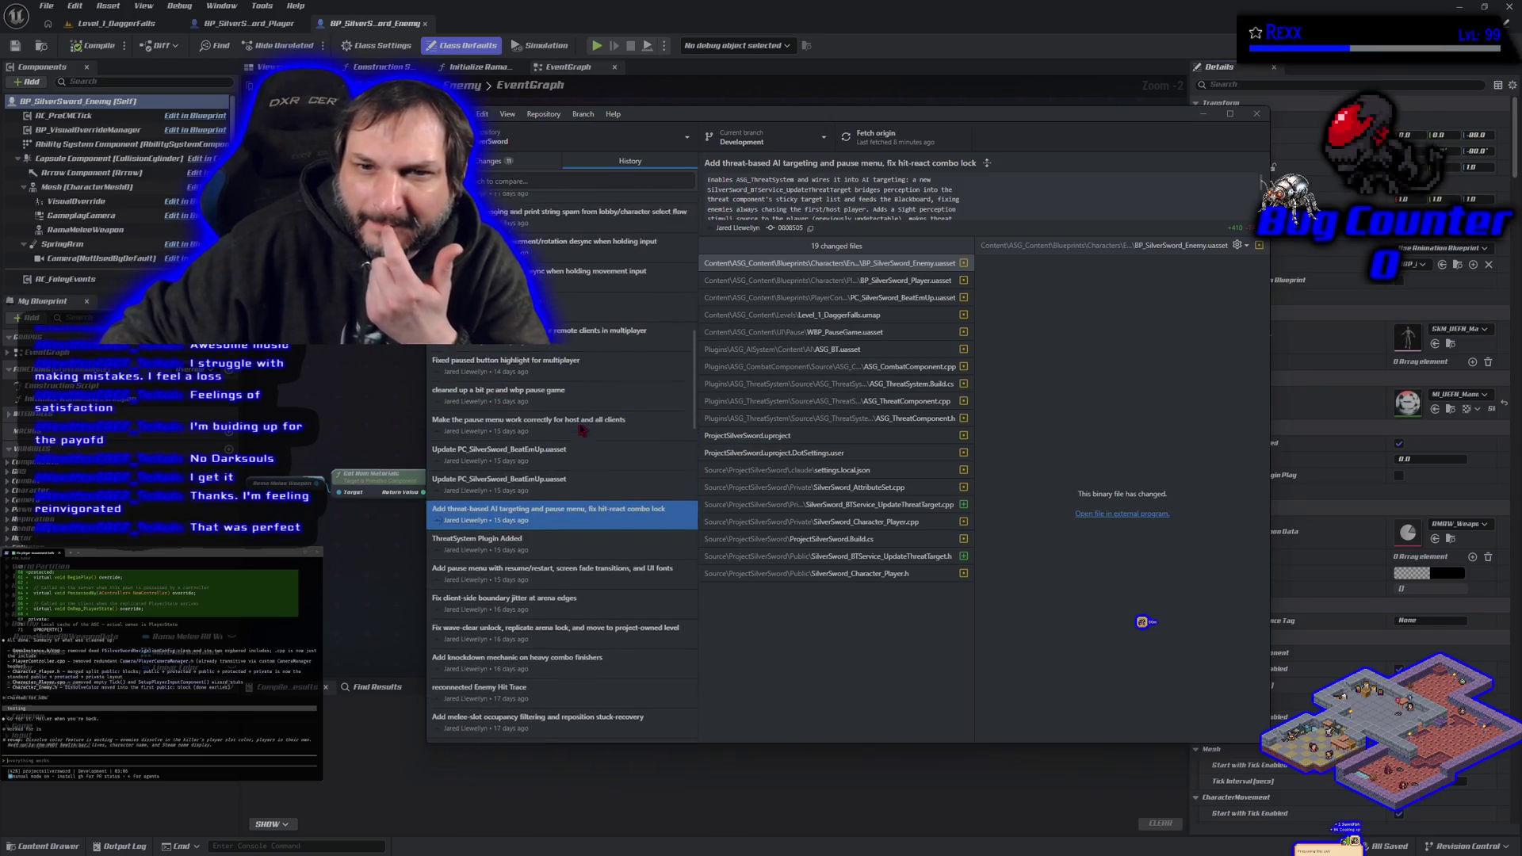
scroll(583, 429, up, 4)
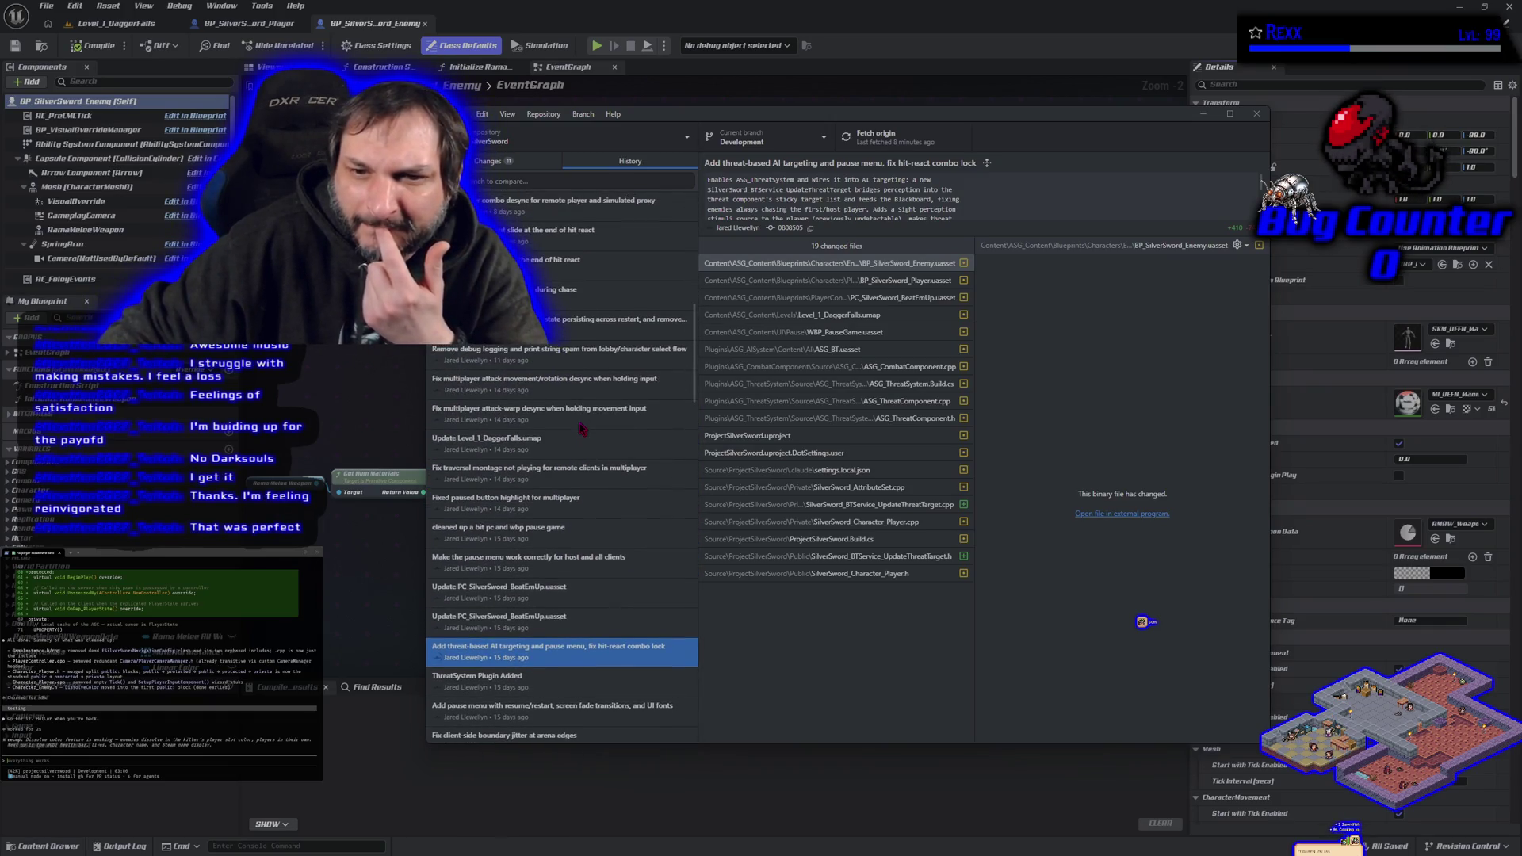
scroll(582, 429, up, 2)
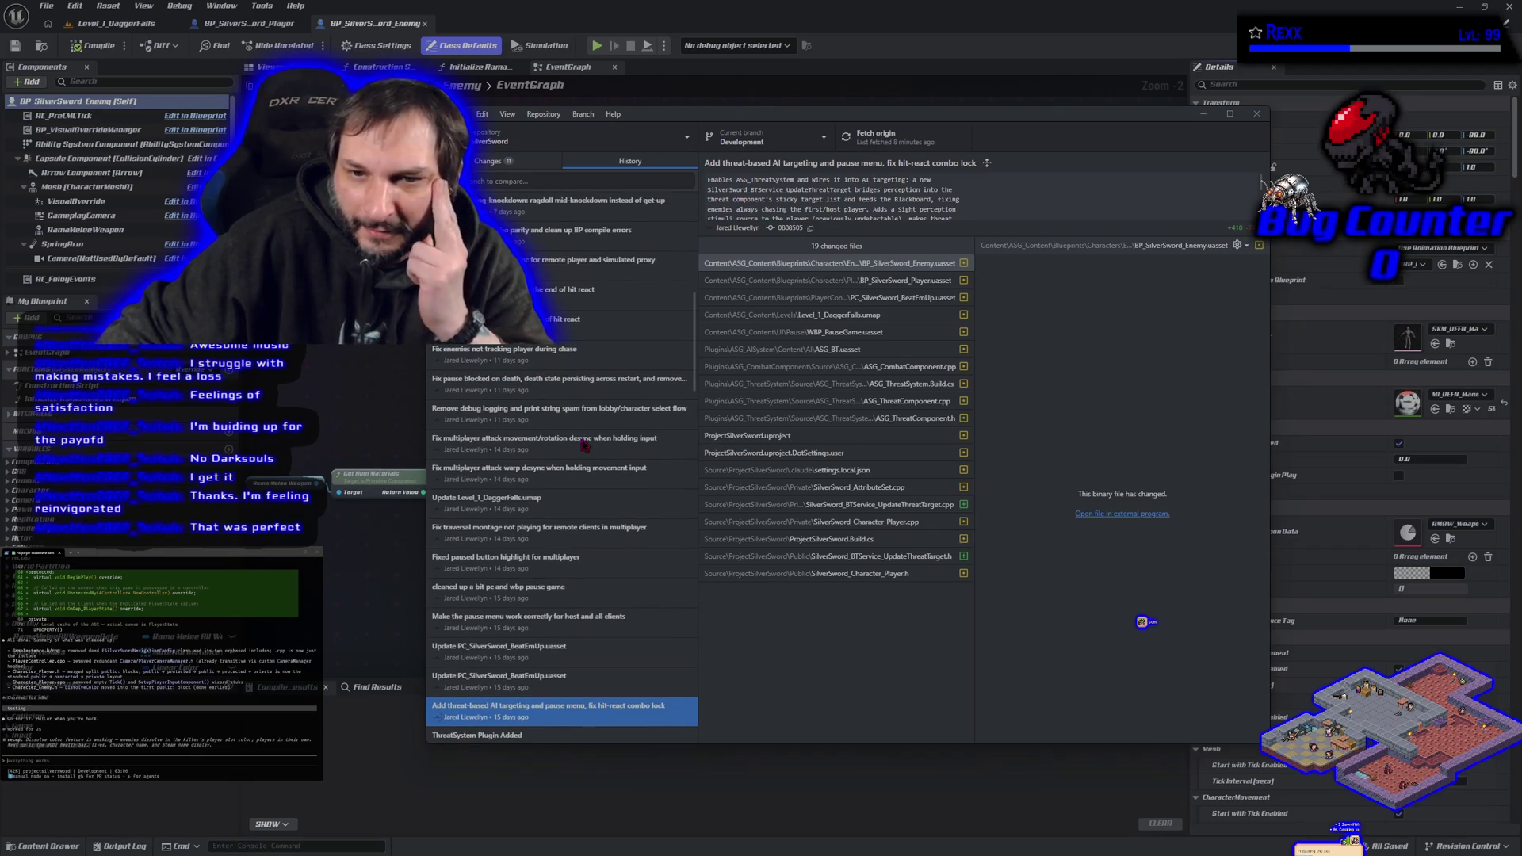
click(582, 440)
scroll(584, 447, up, 4)
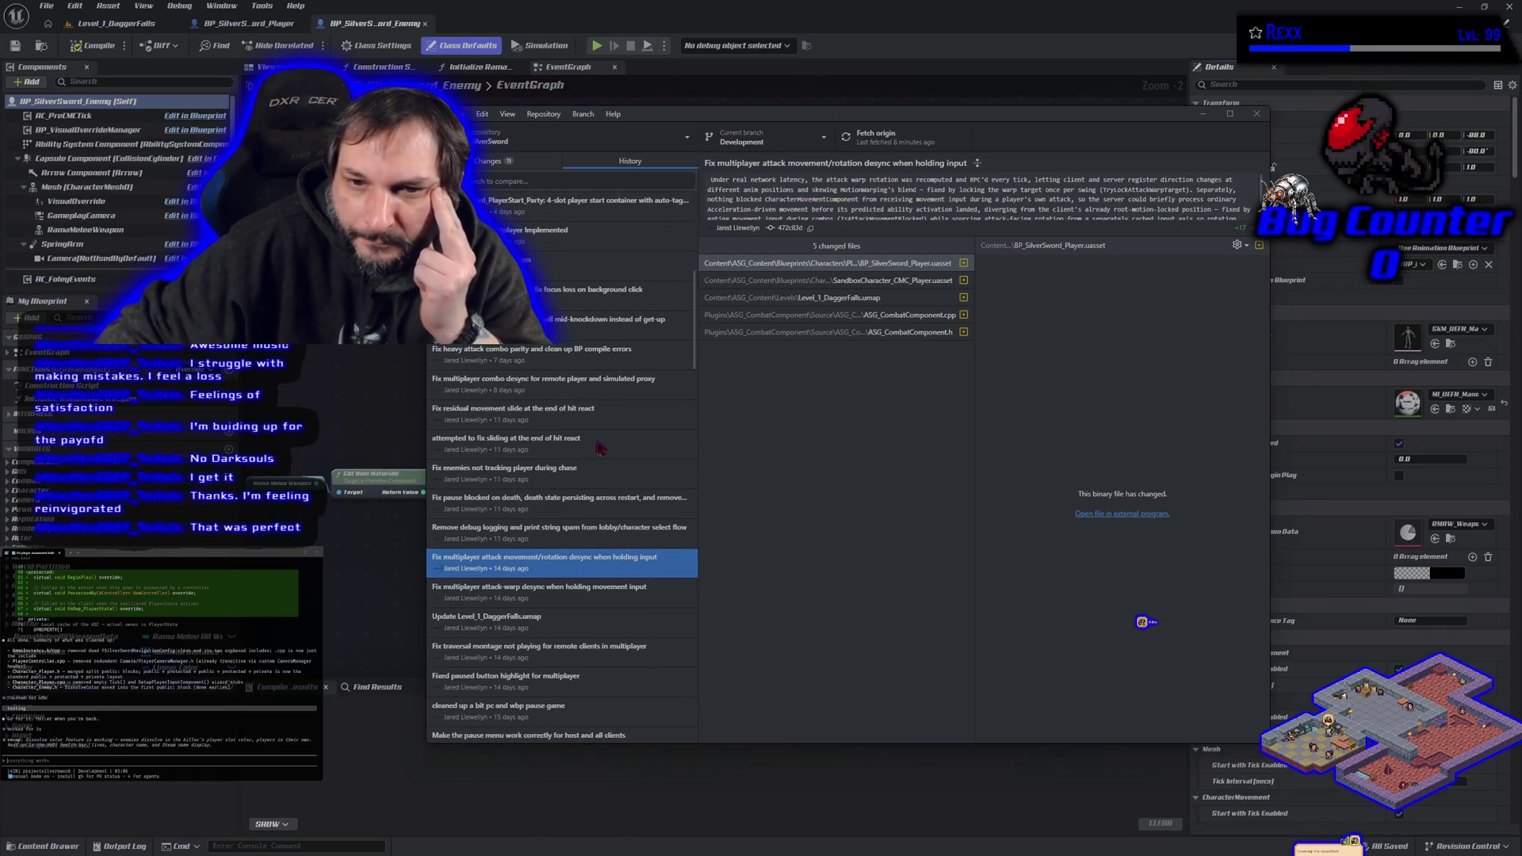
Select the combo desync fix commit, focus its description, and maximize the window.
click(604, 389)
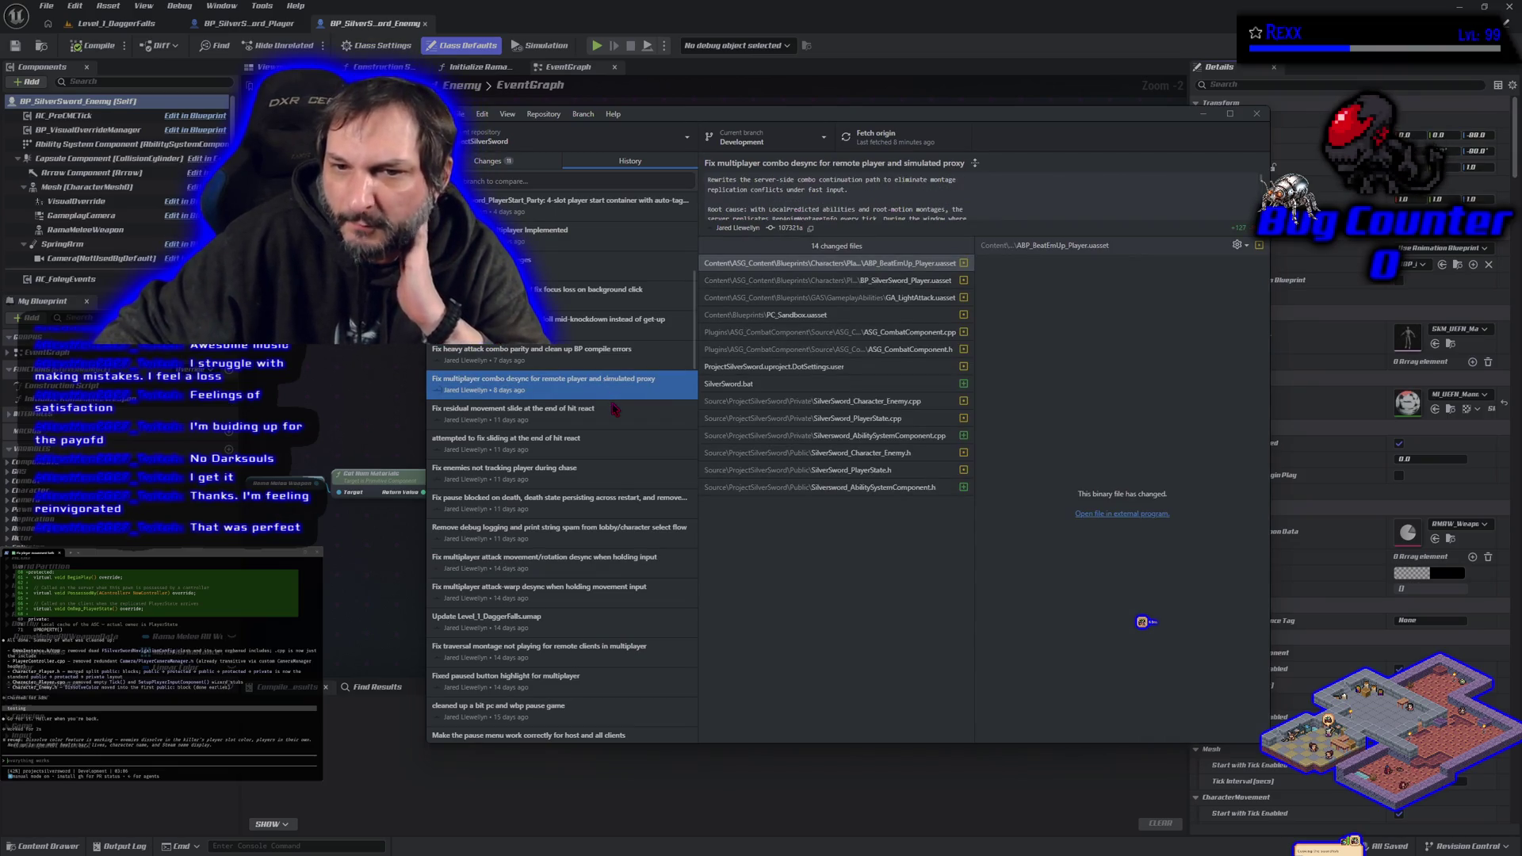
click(993, 218)
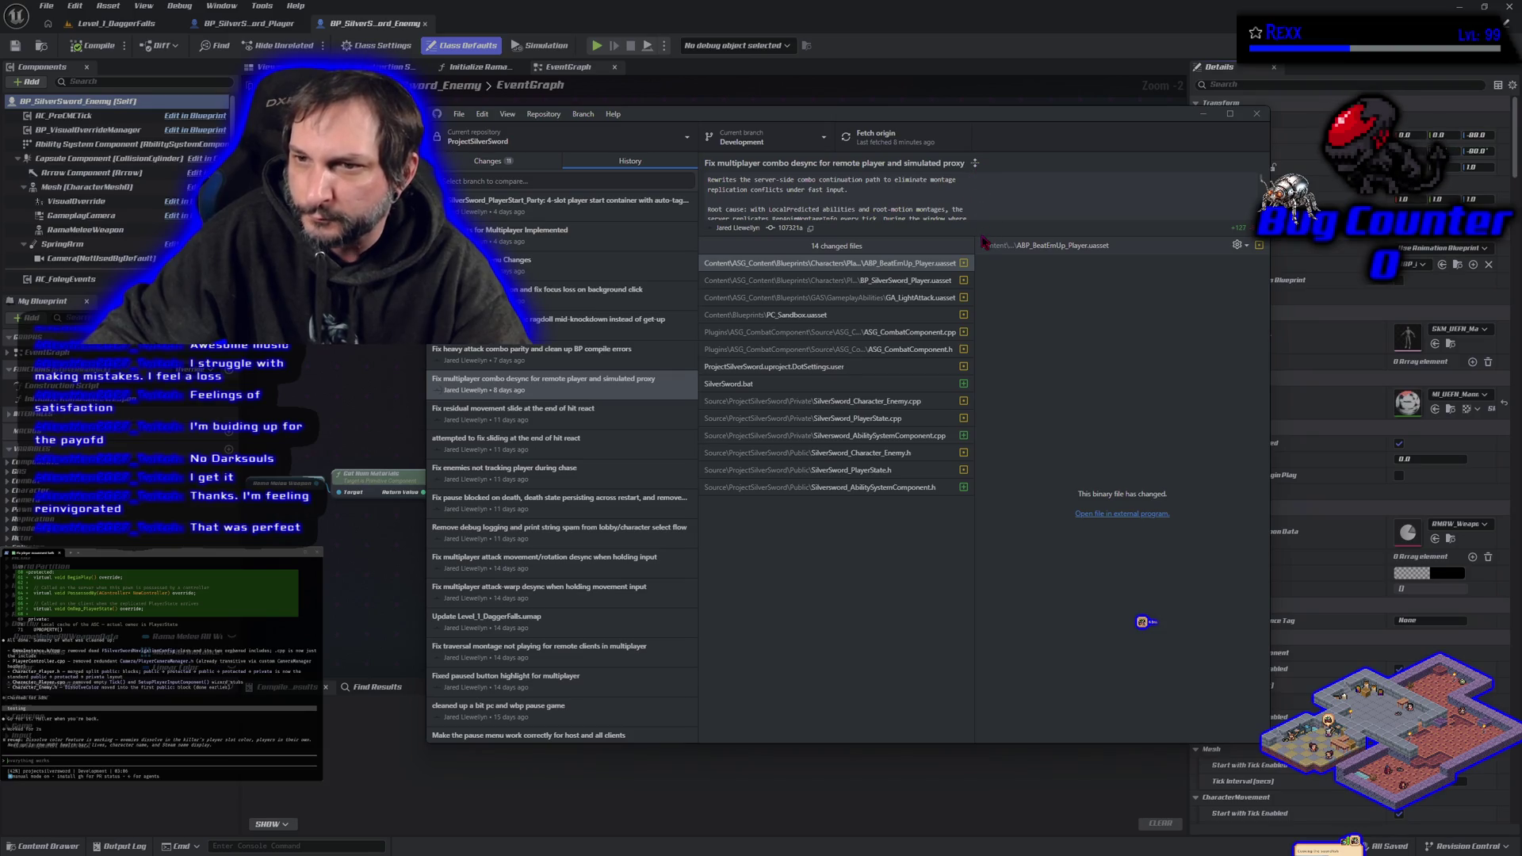
click(1230, 113)
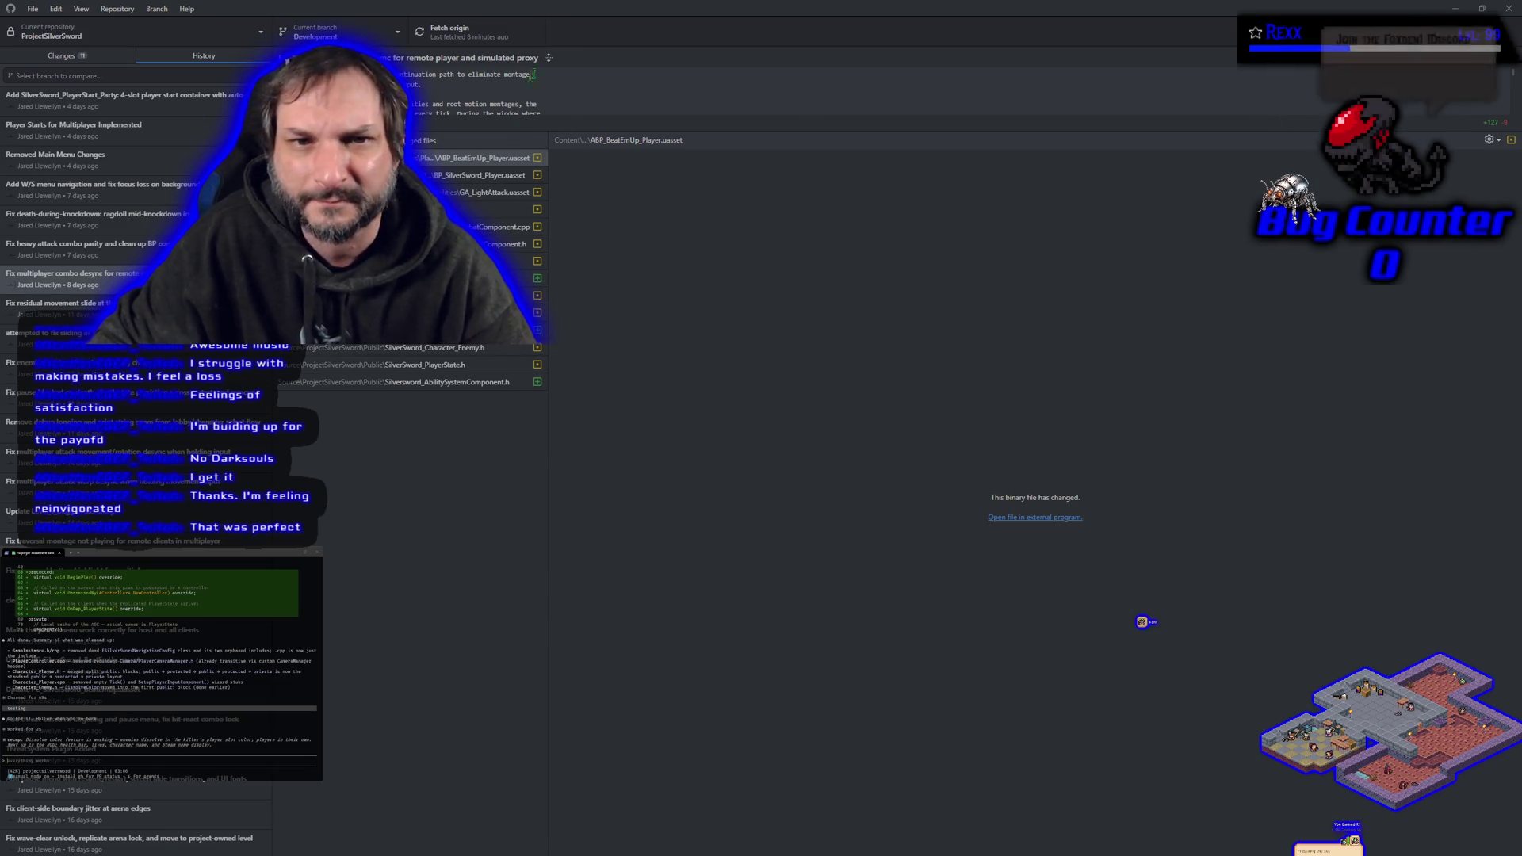
Read the combo desync commit's full description, down to the ABP_BeatEmUp_Player.uasset binary change.
scroll(582, 70, down, 3)
scroll(582, 69, up, 2)
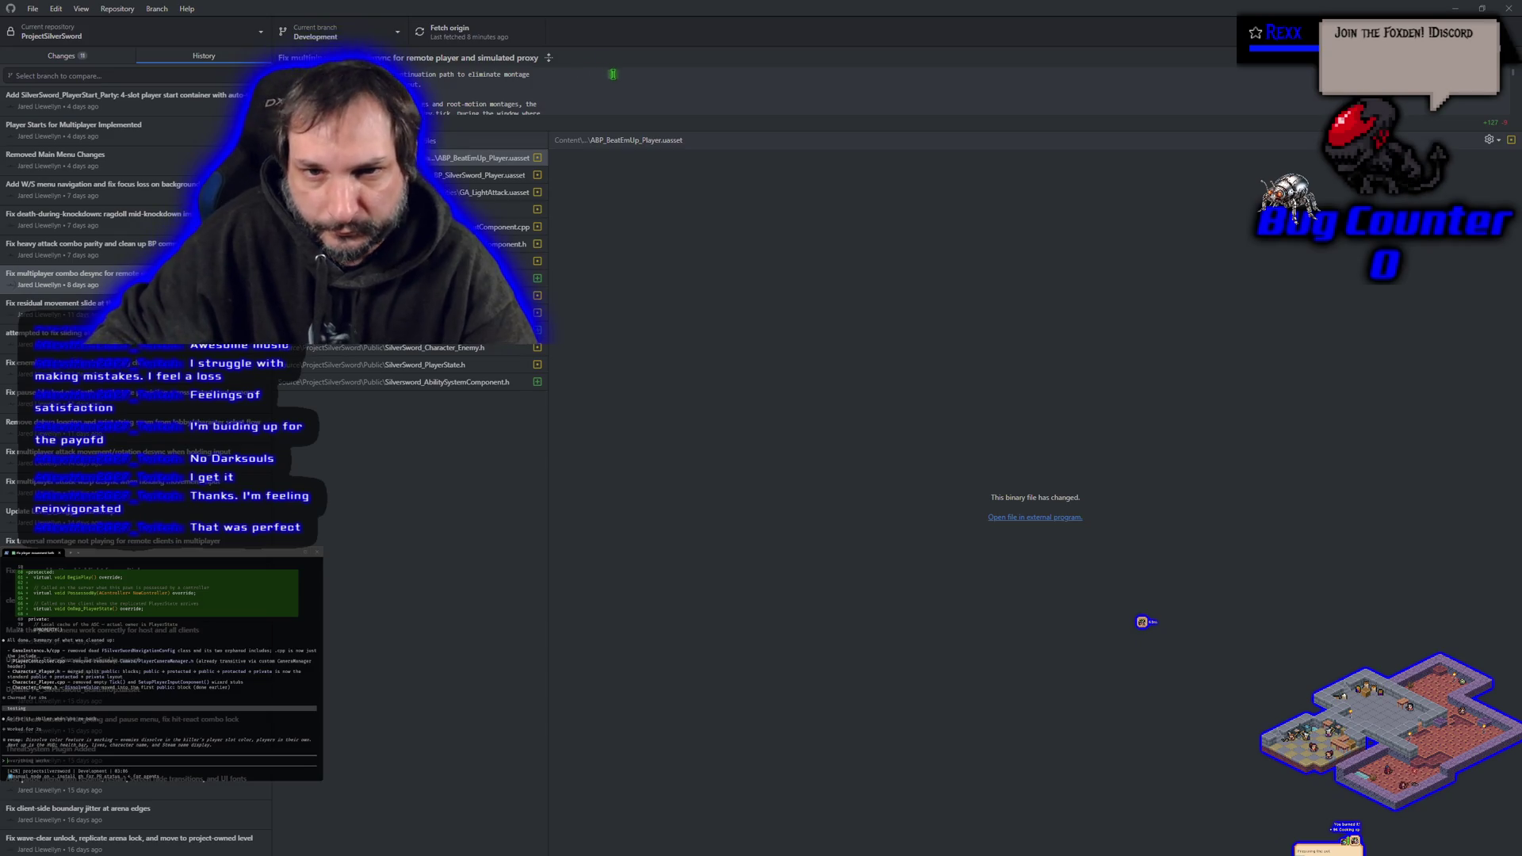
scroll(615, 79, up, 1)
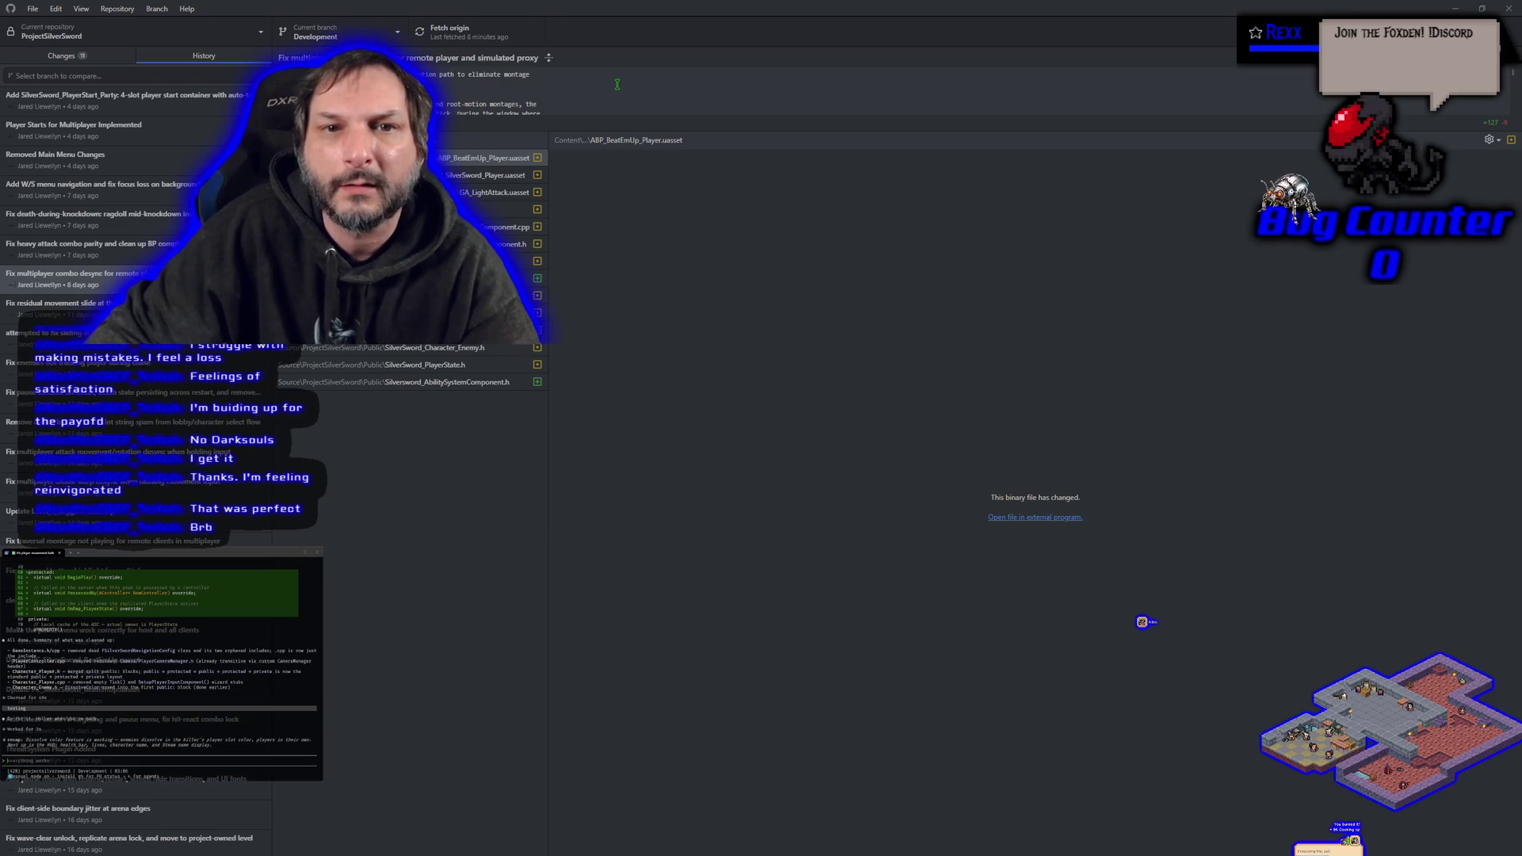
scroll(616, 83, down, 3)
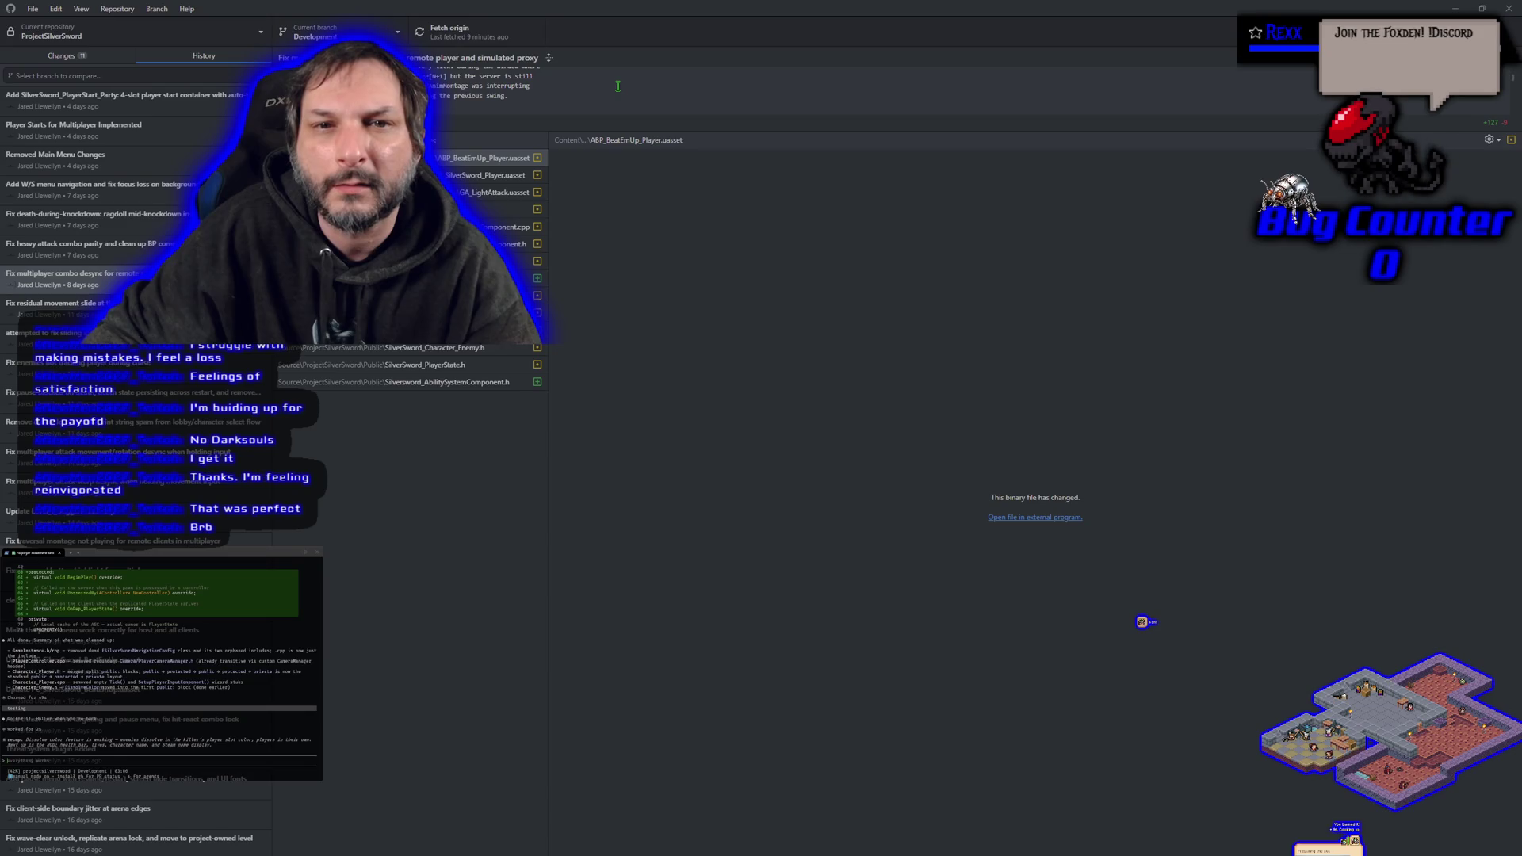
scroll(618, 86, down, 3)
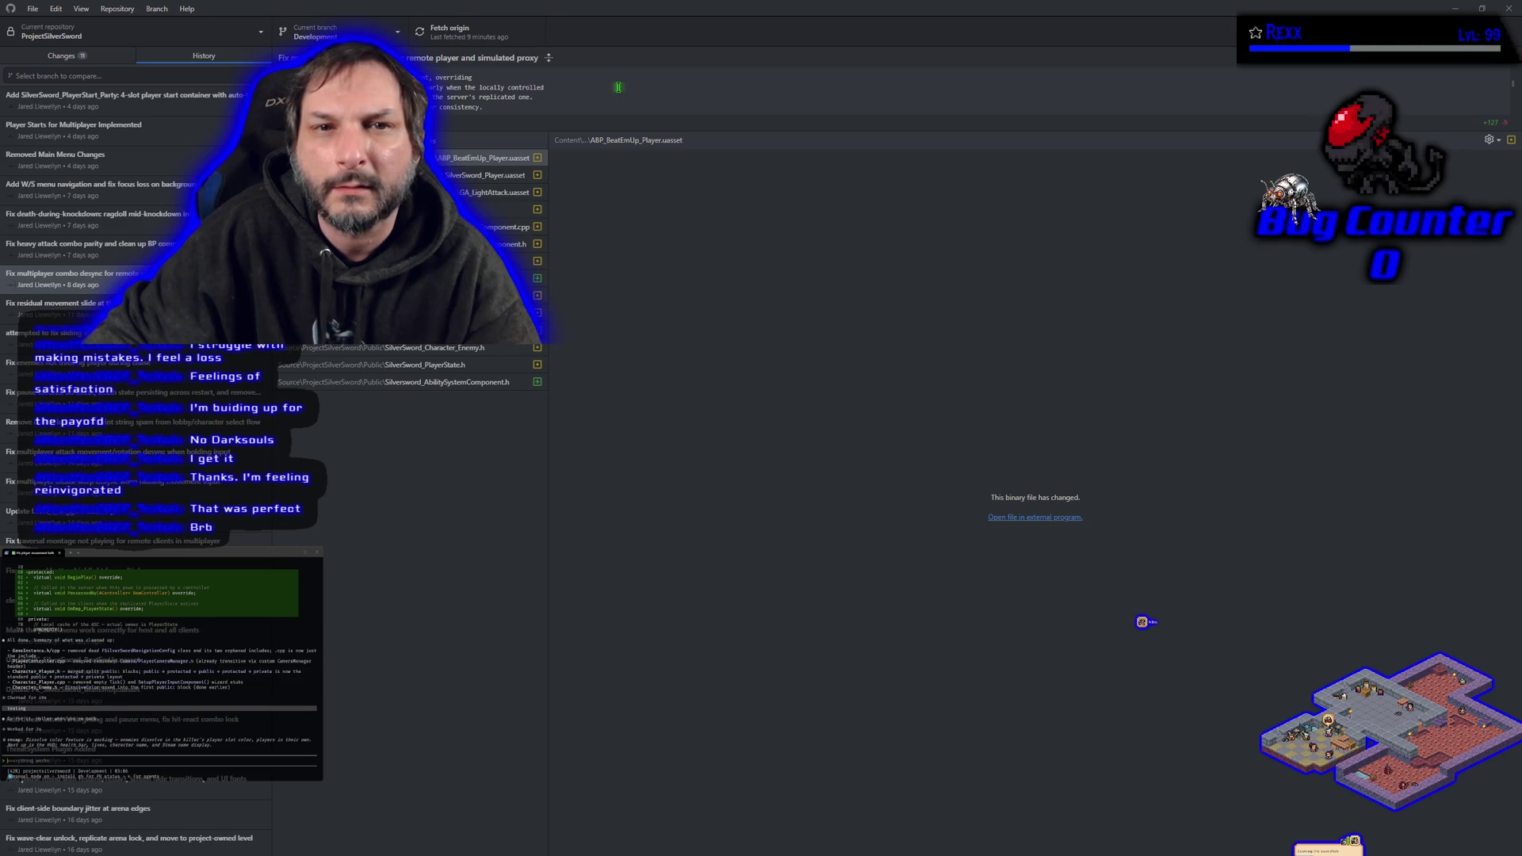
scroll(618, 87, down, 3)
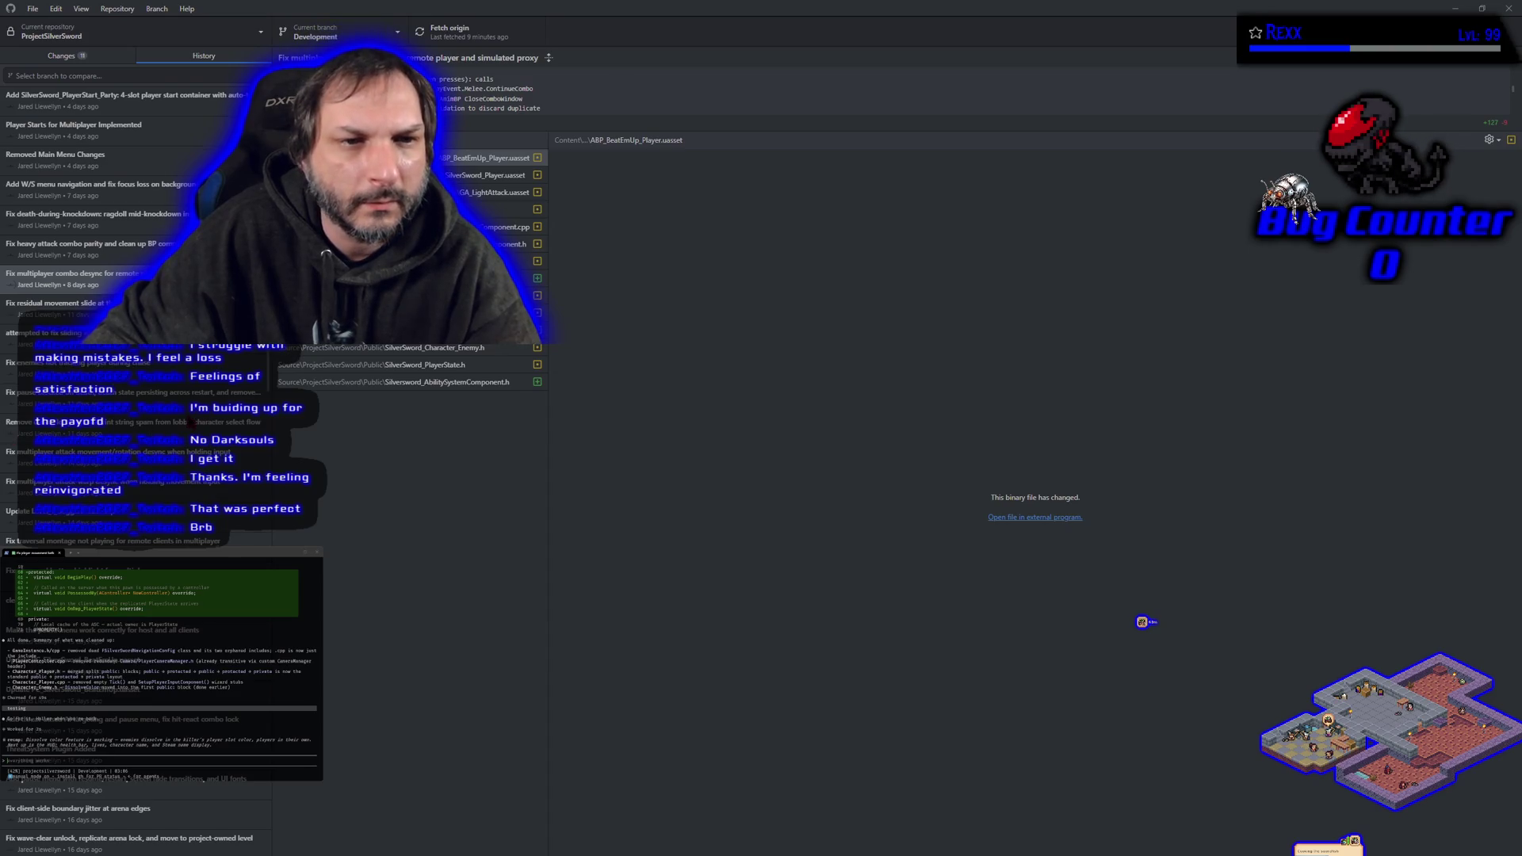
scroll(134, 444, up, 3)
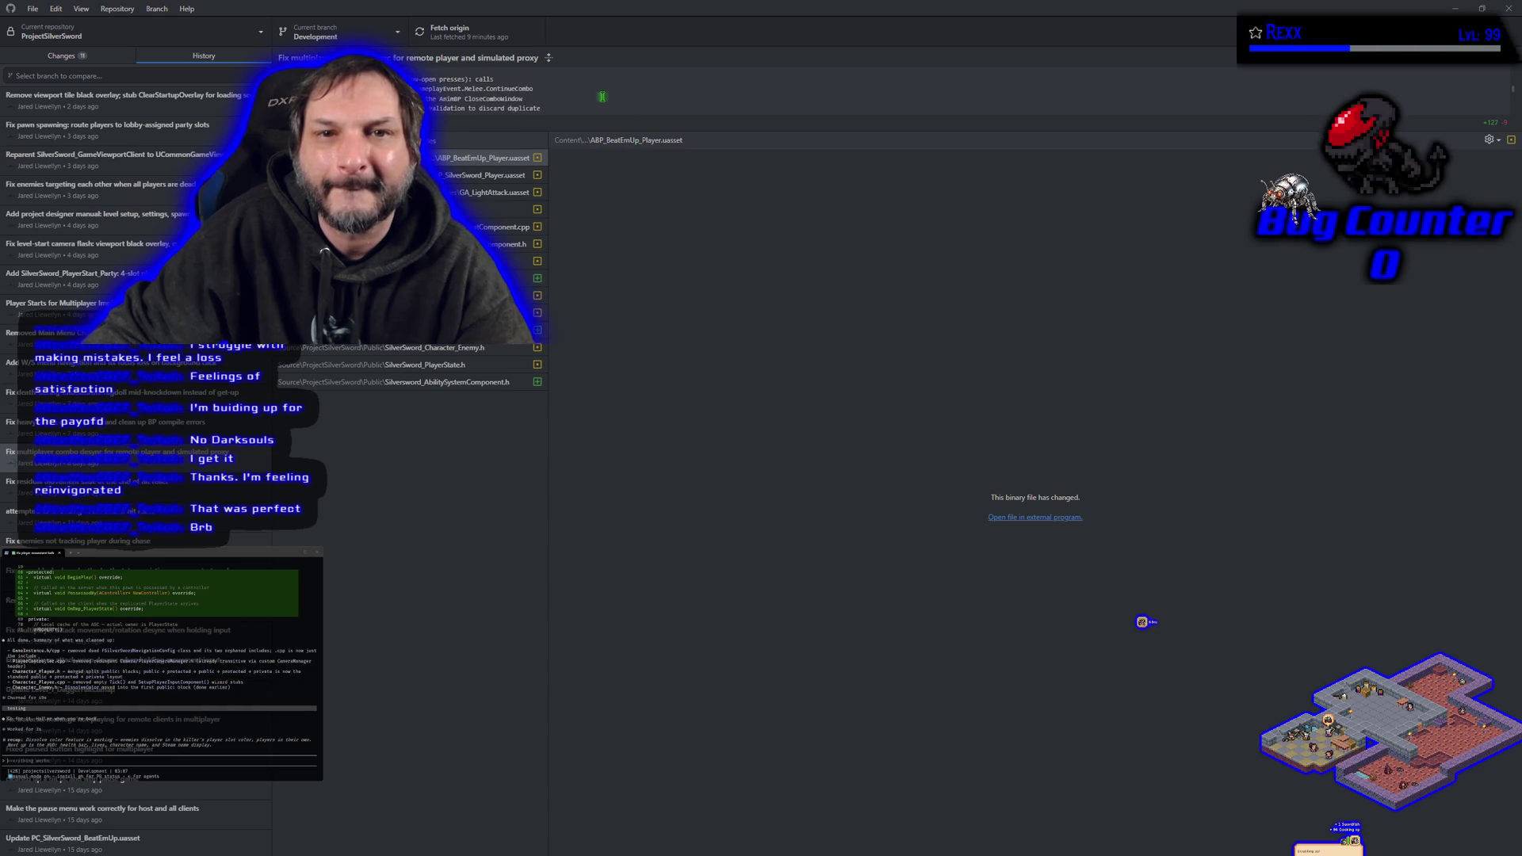
scroll(602, 97, down, 2)
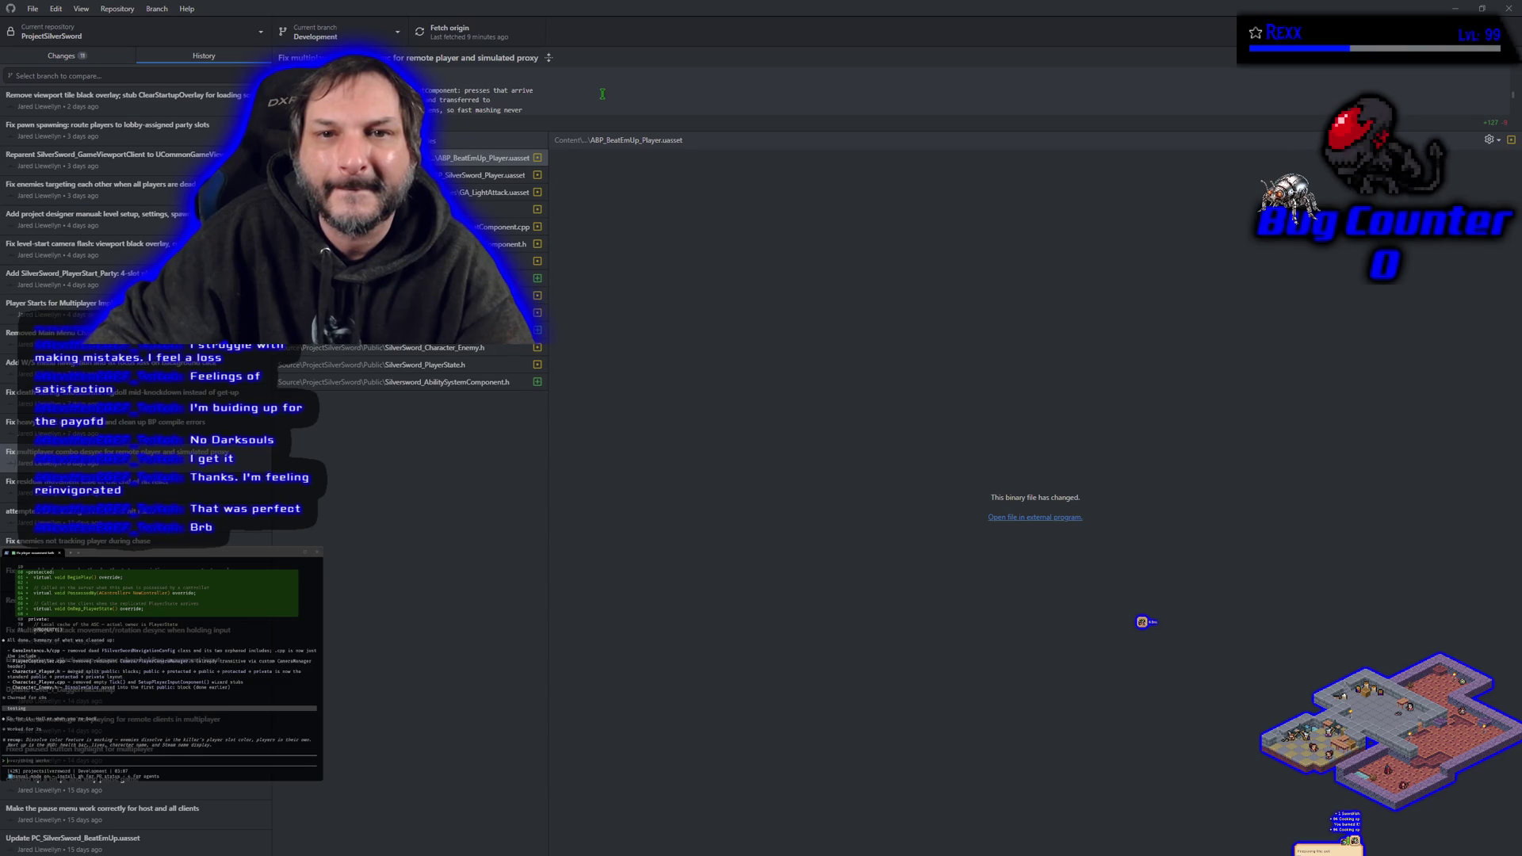
scroll(602, 93, down, 2)
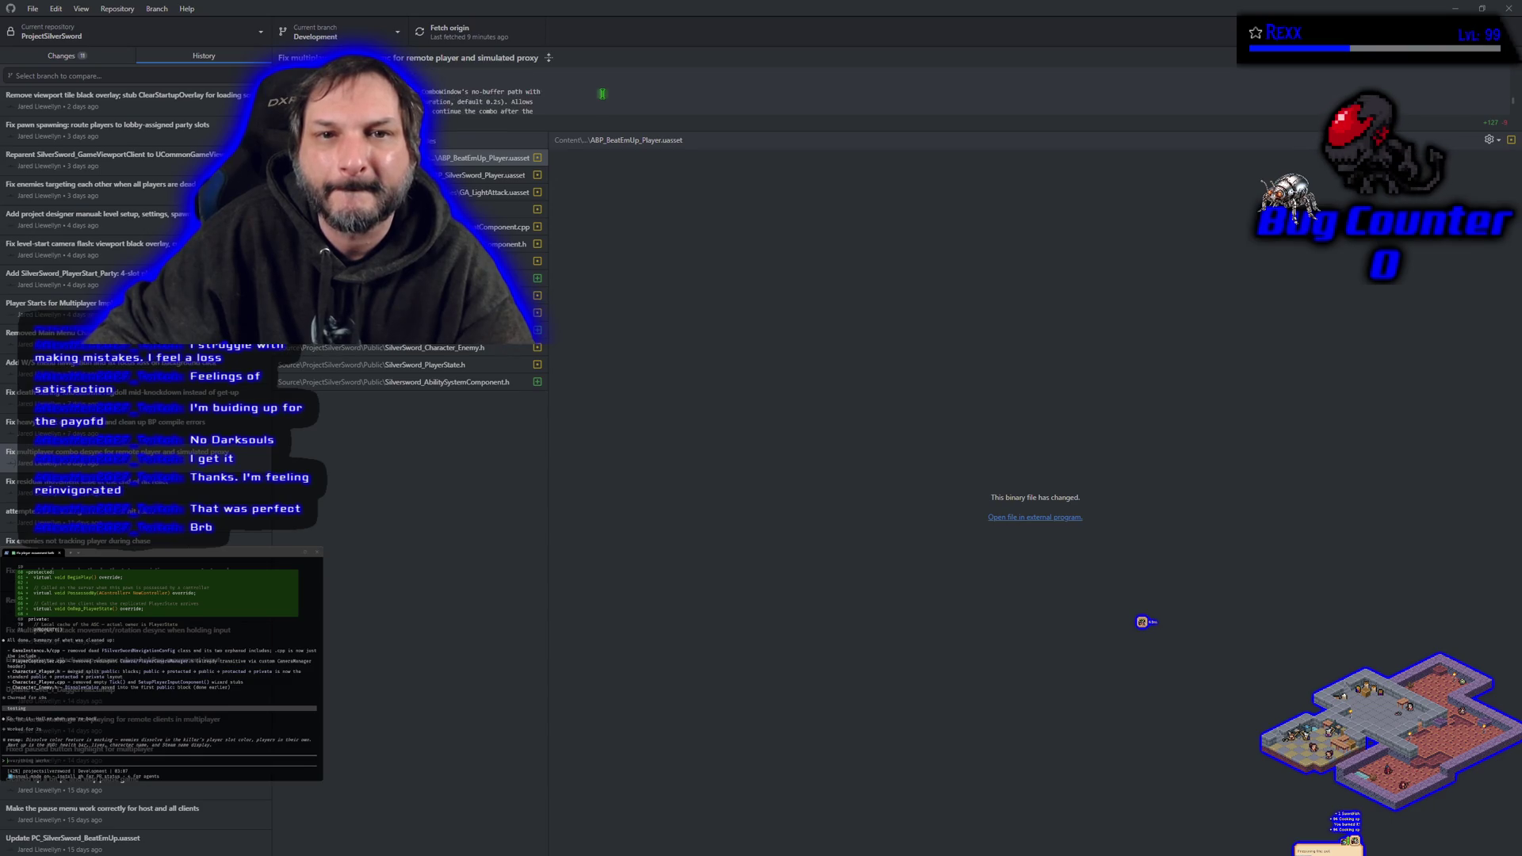
scroll(601, 93, down, 1)
scroll(601, 93, down, 1)
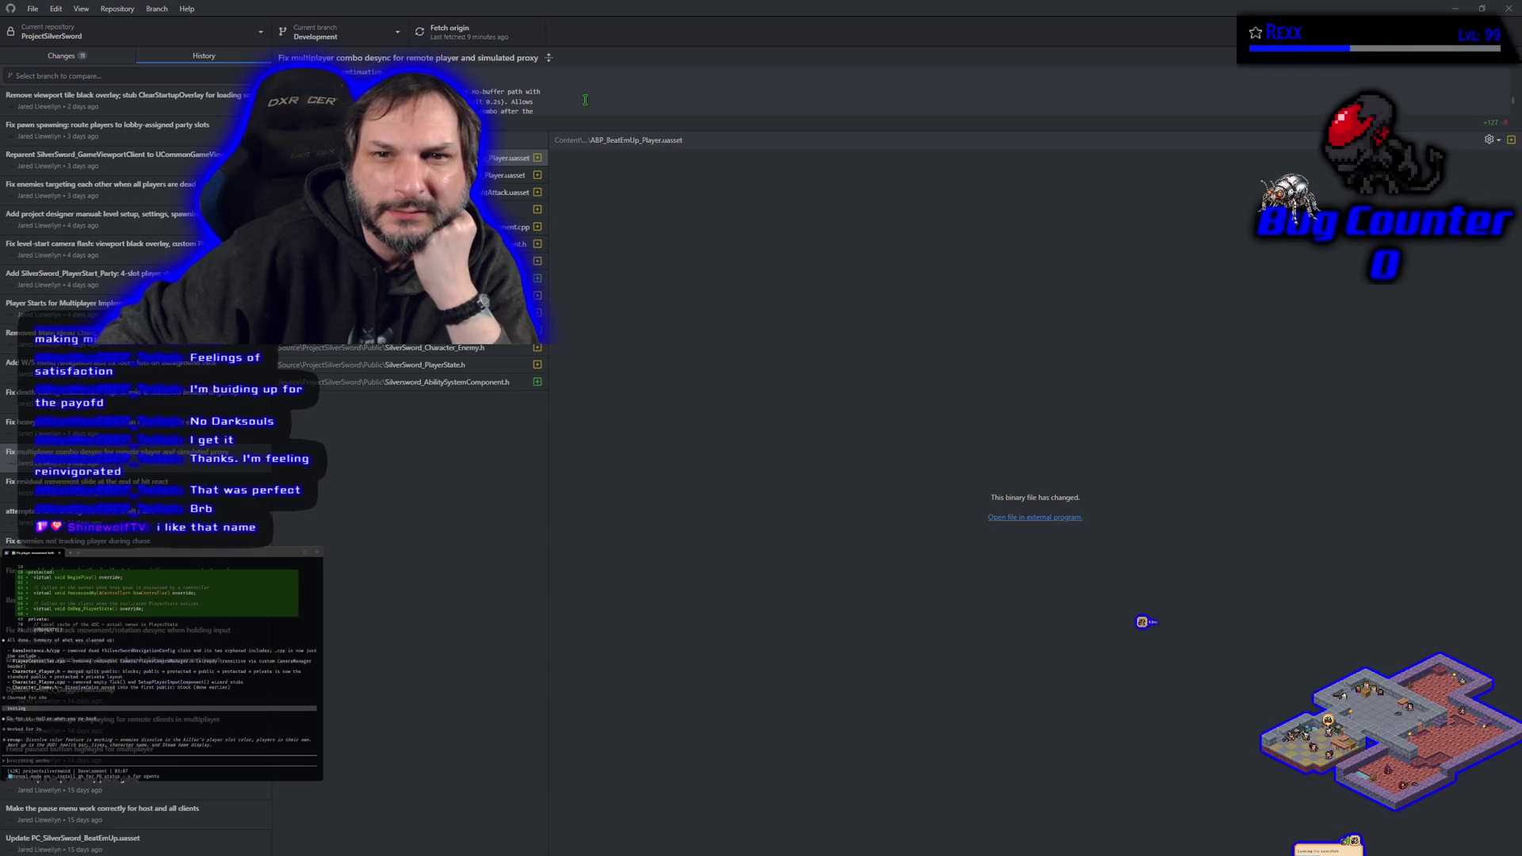
scroll(585, 100, down, 2)
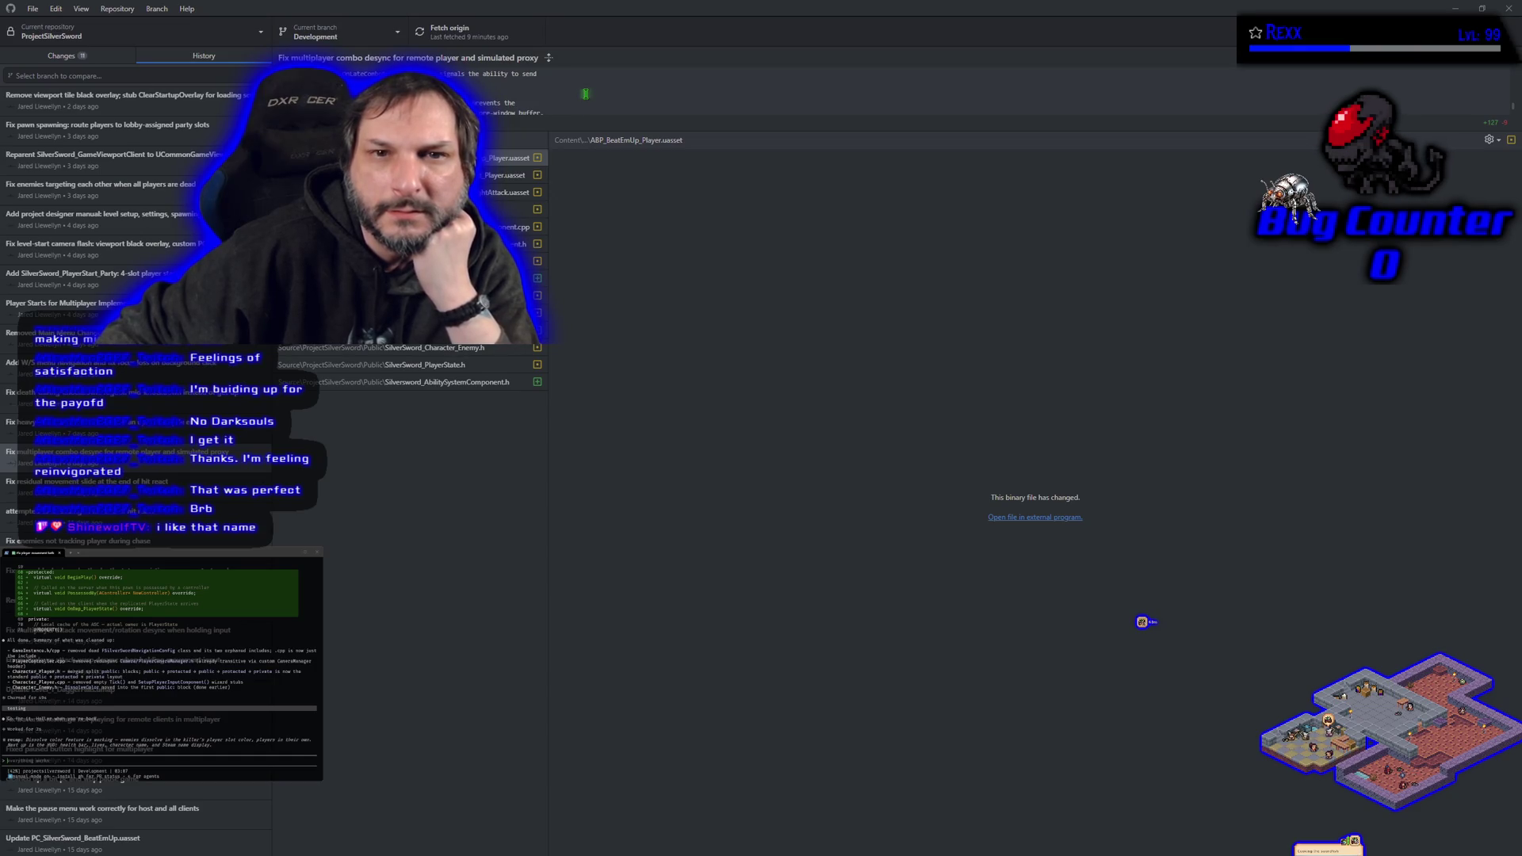
scroll(586, 94, down, 1)
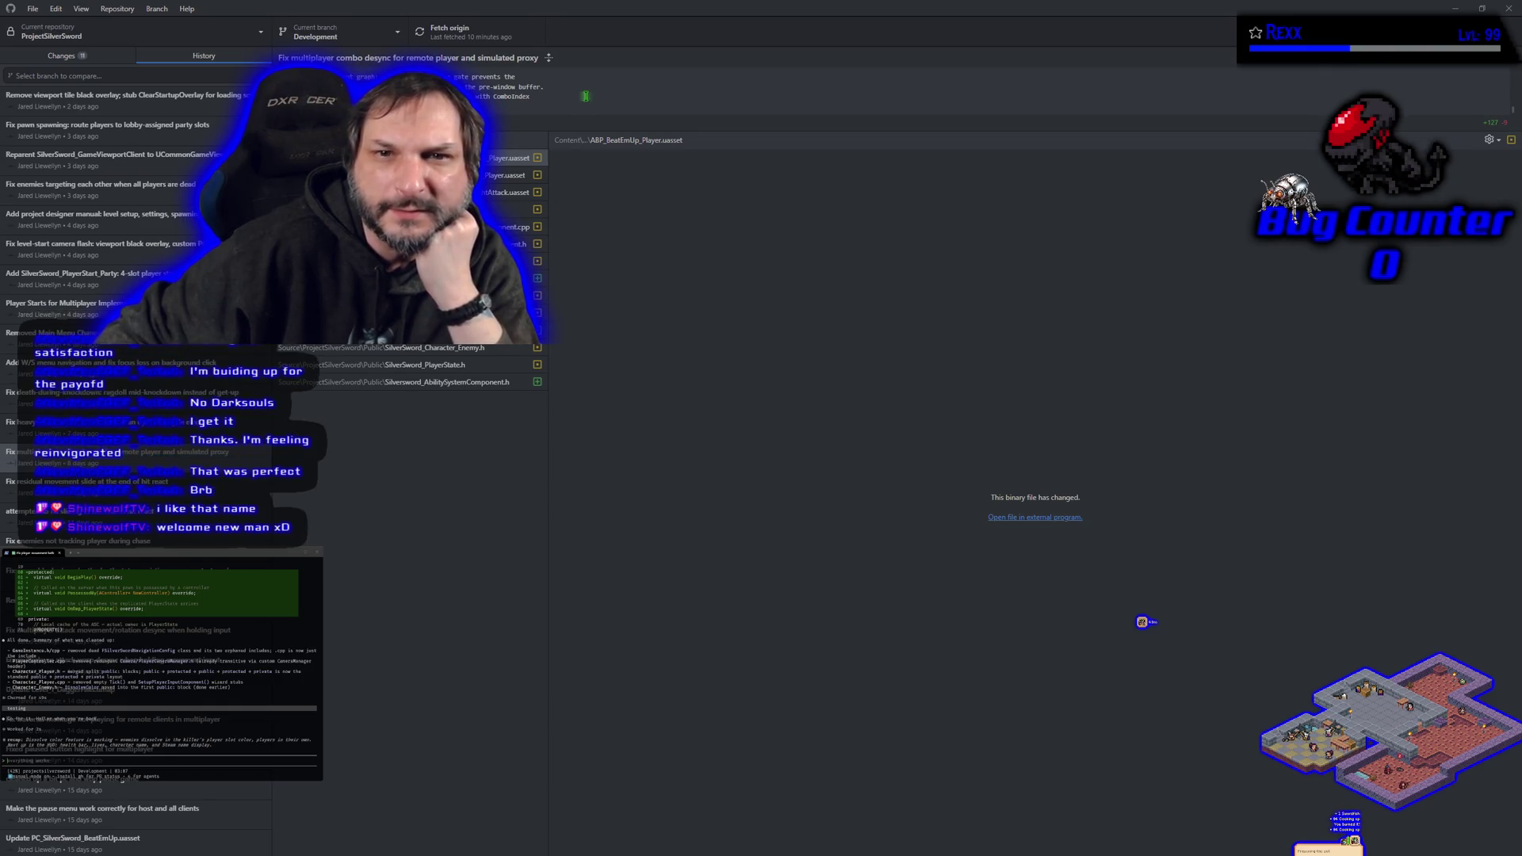
scroll(586, 95, up, 1)
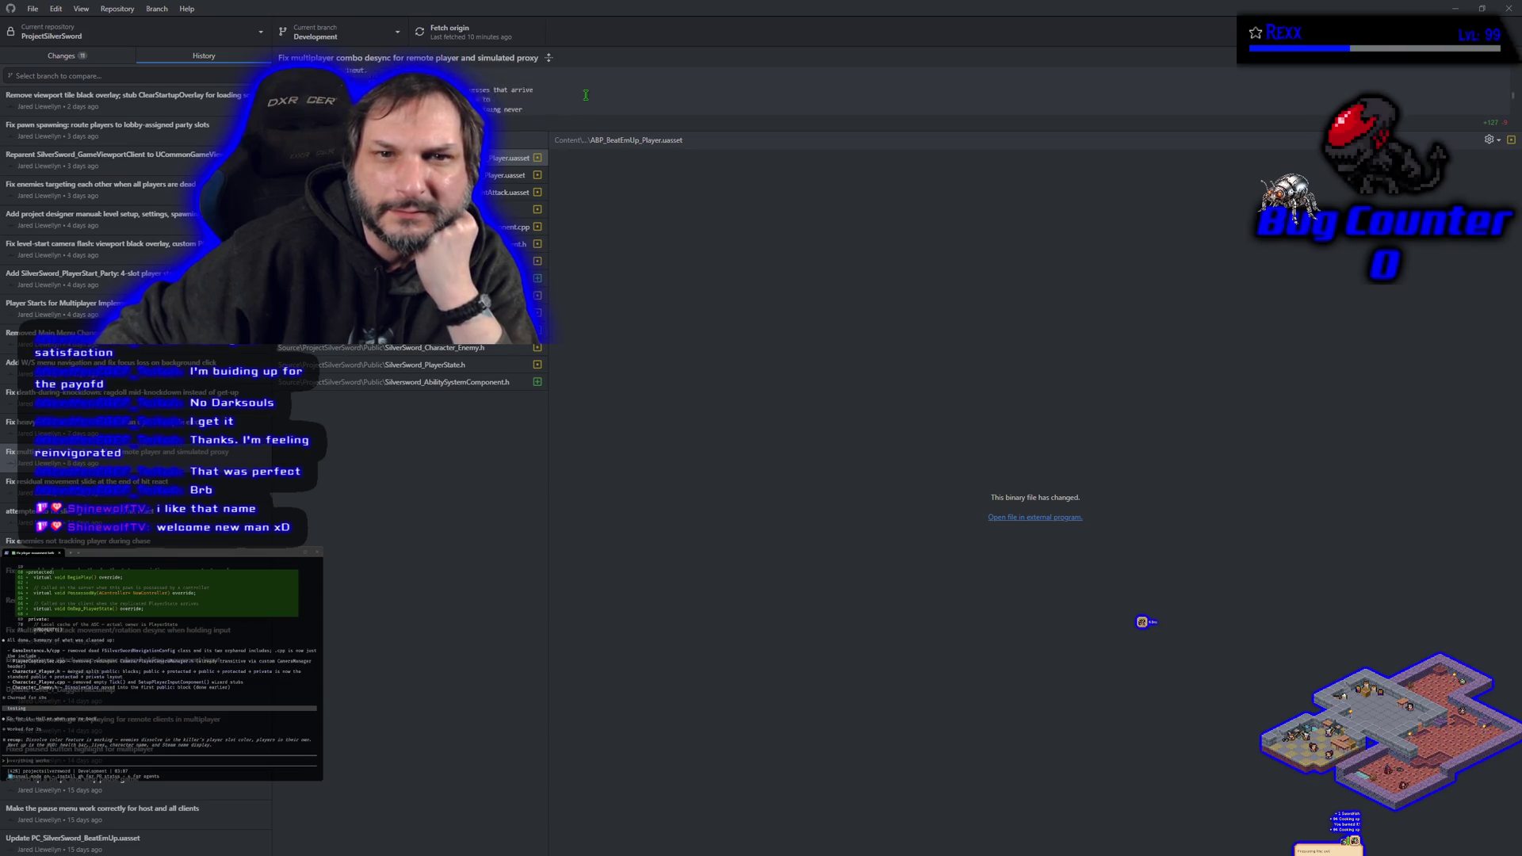
scroll(585, 95, up, 1)
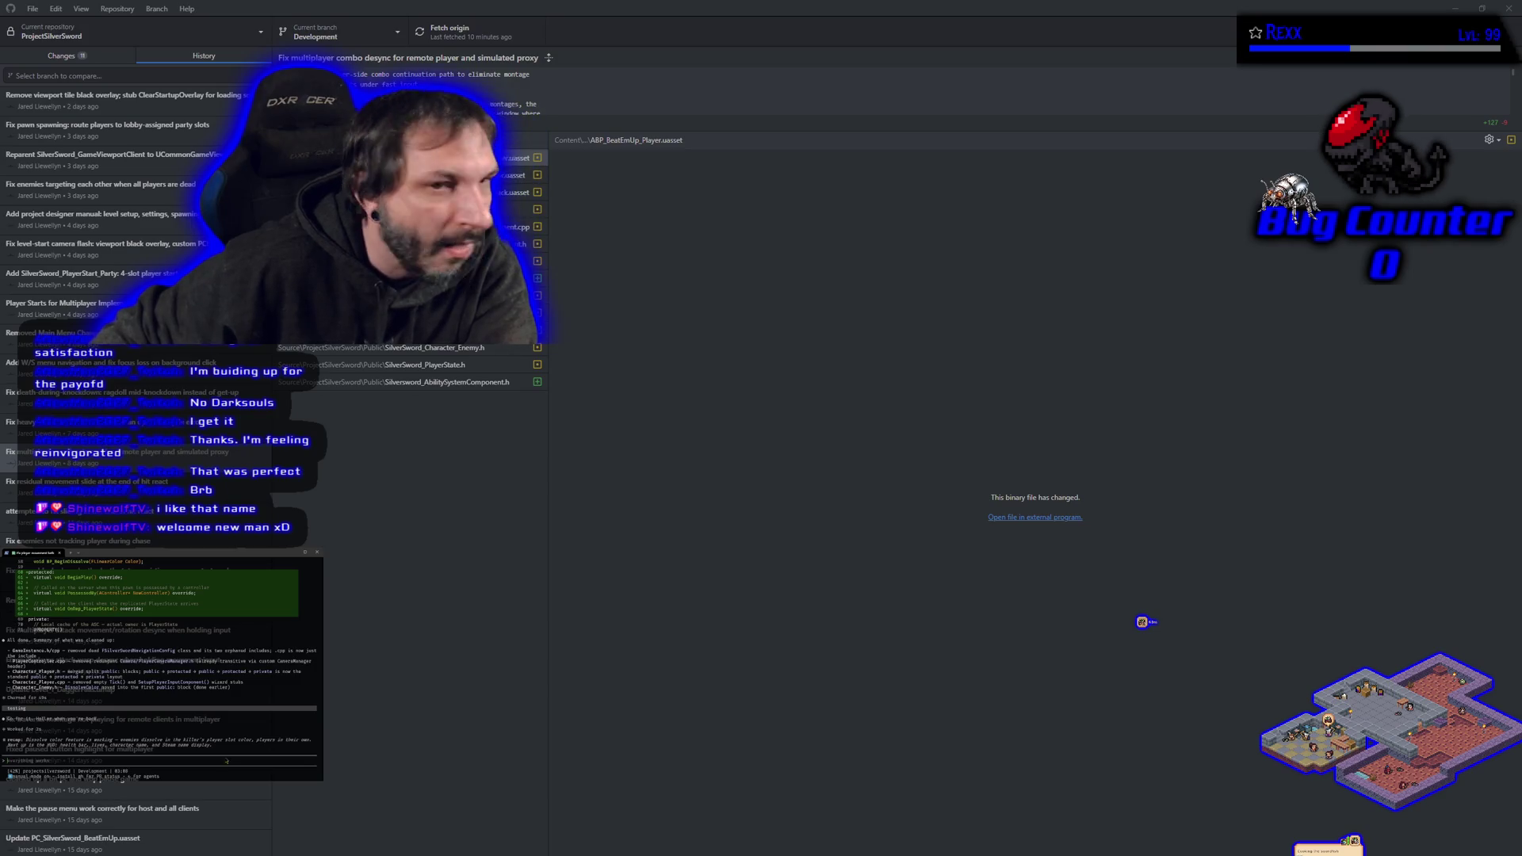
Restore GitHub Desktop to a smaller window so Unreal Editor shows behind it.
key(super+Down)
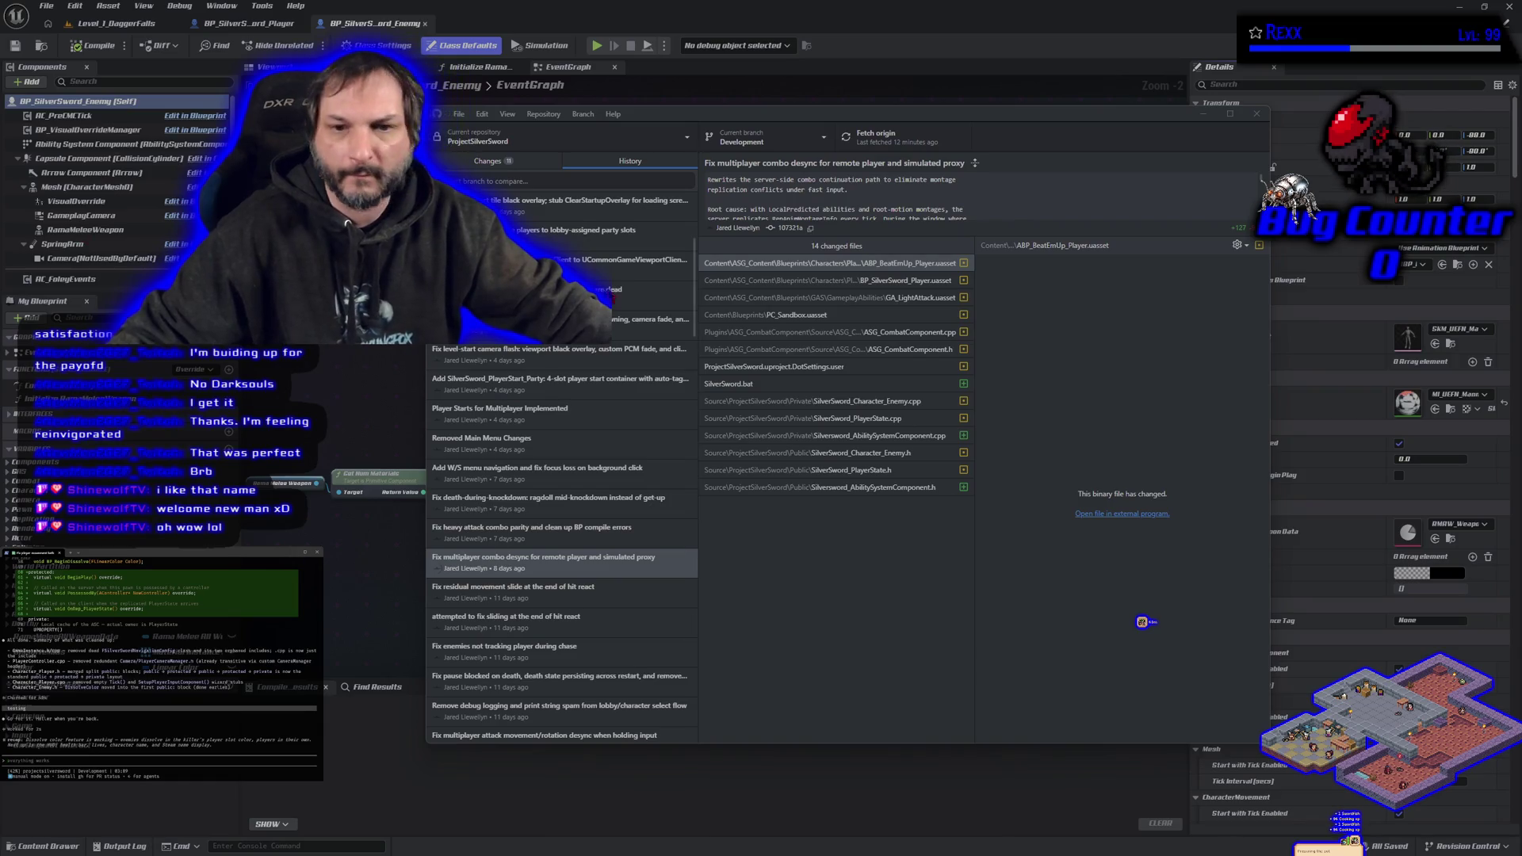
Minimize GitHub Desktop and start a play session in Level_1_DaggerFalls.
click(1203, 113)
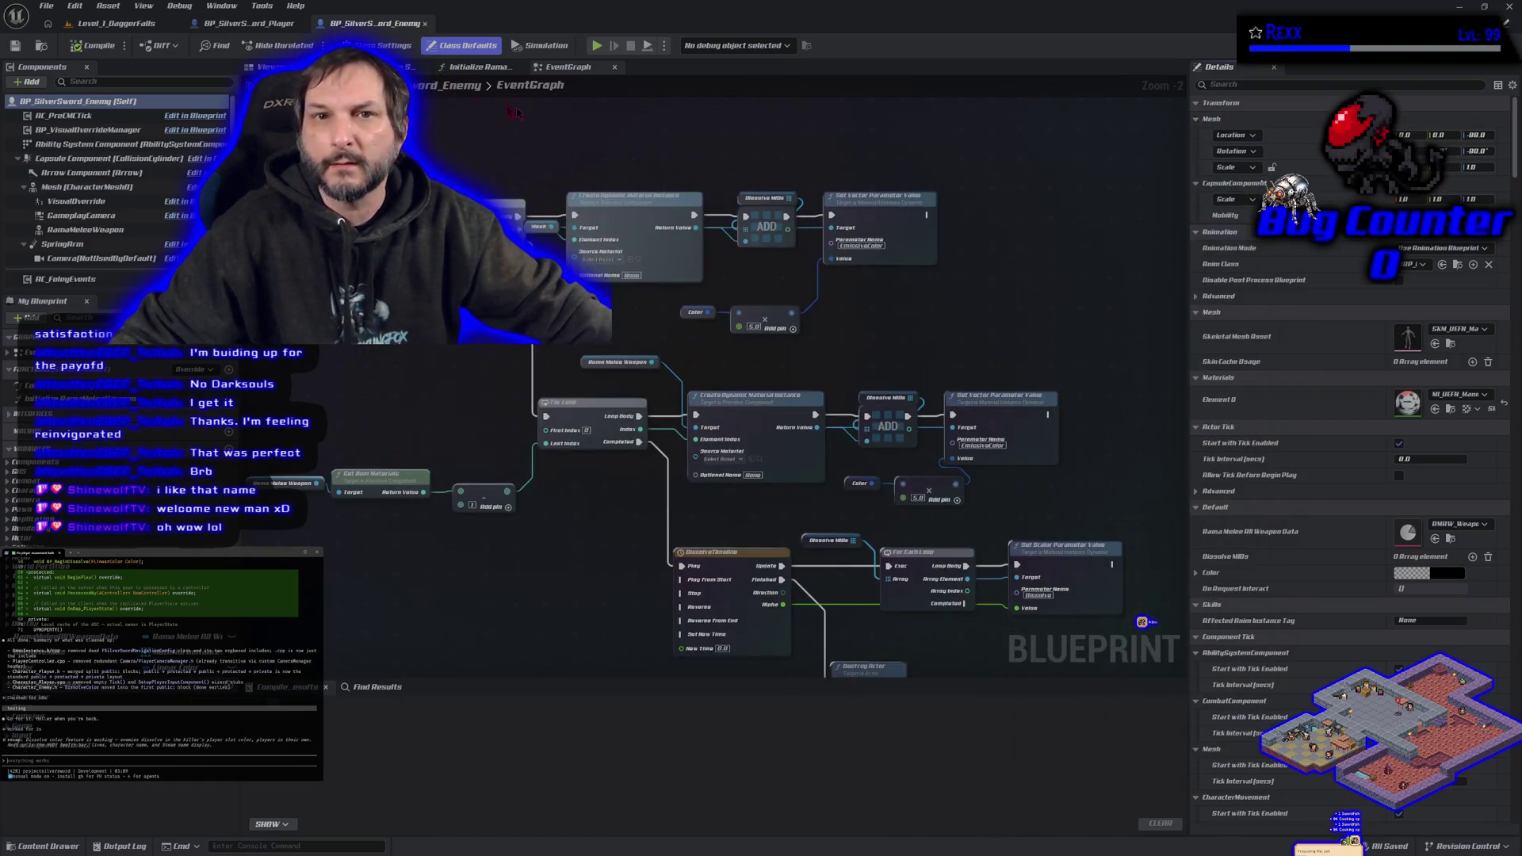
click(111, 23)
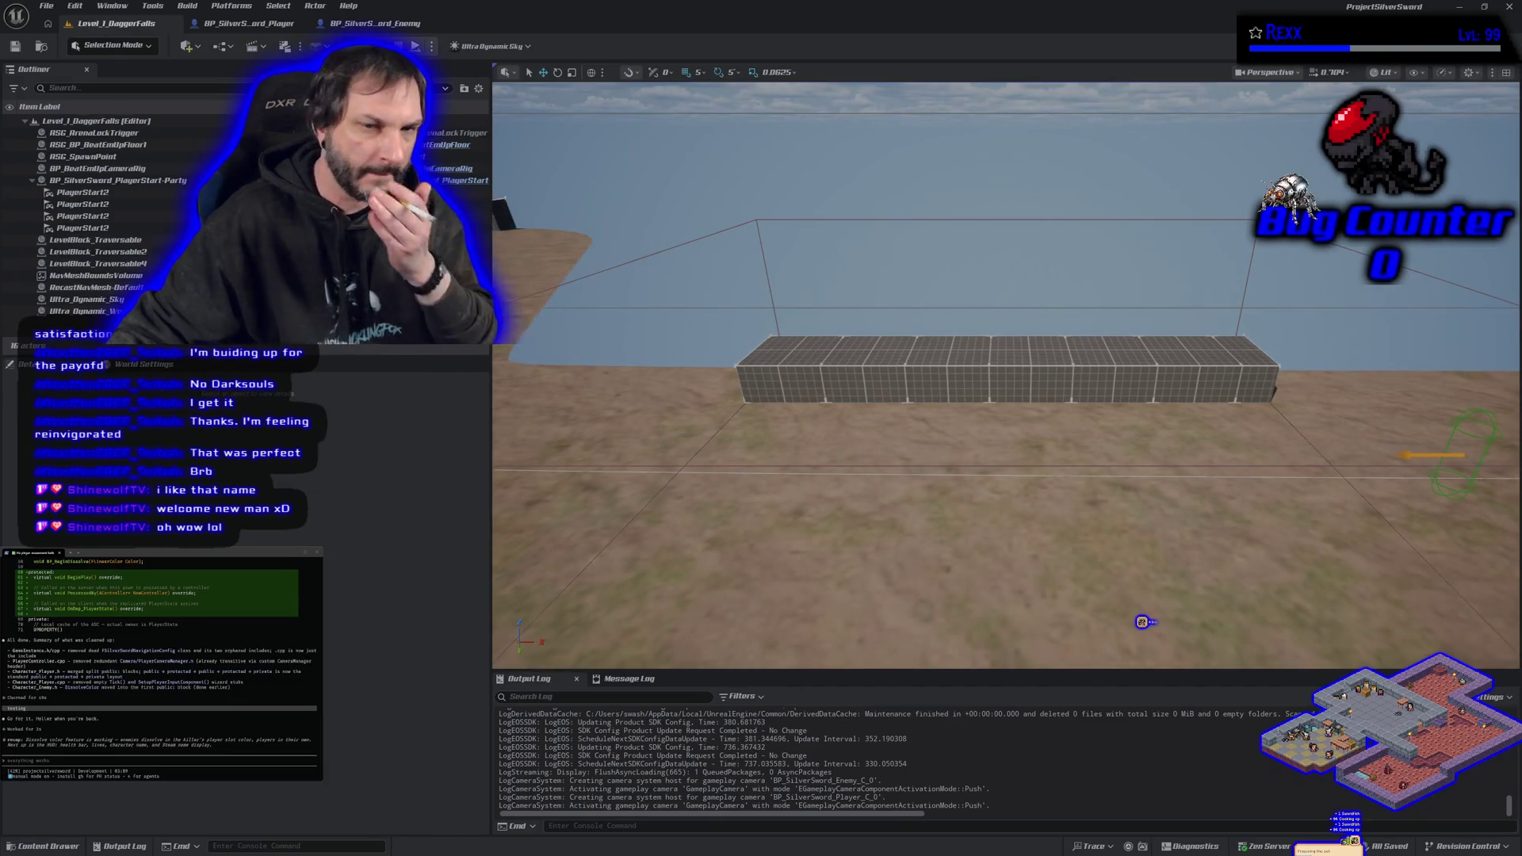
click(416, 46)
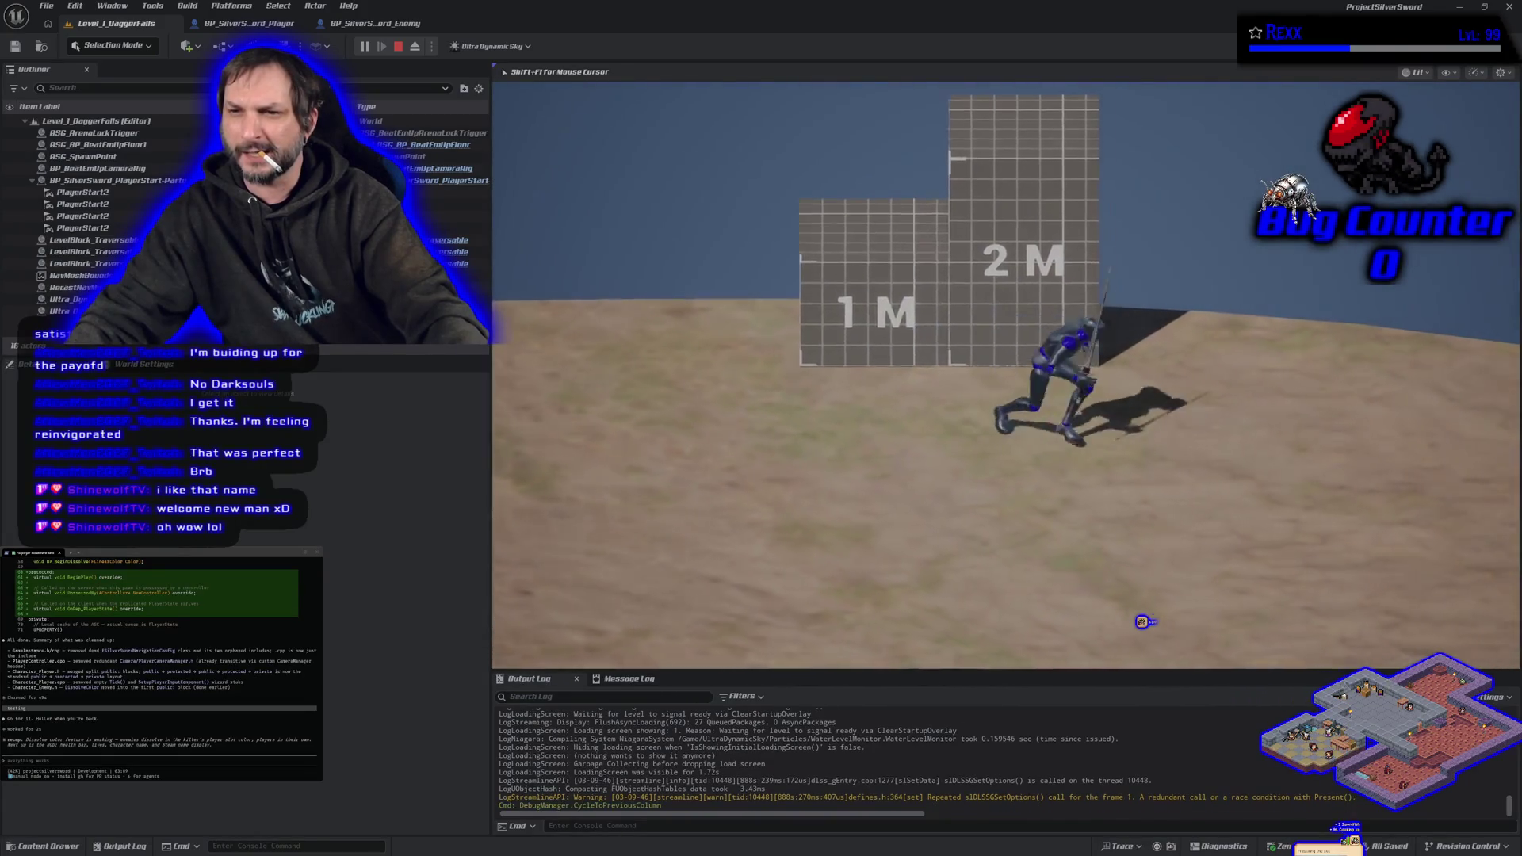
Run and jump across the 1M/2M blocks, climb the grid wall, and engage the white enemy.
key(s)
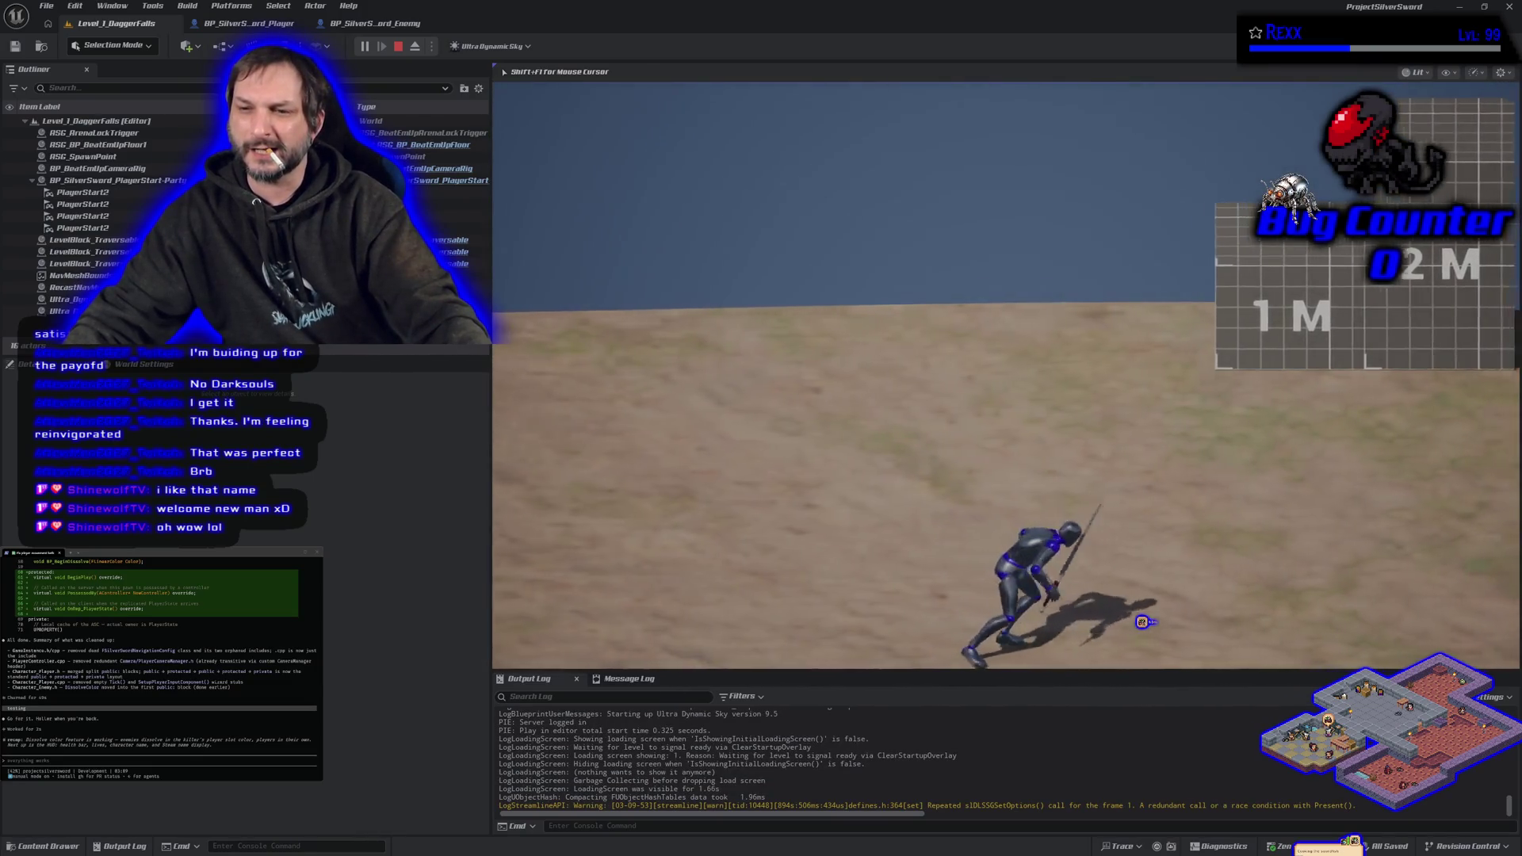
key(w)
key(space)
key(space)
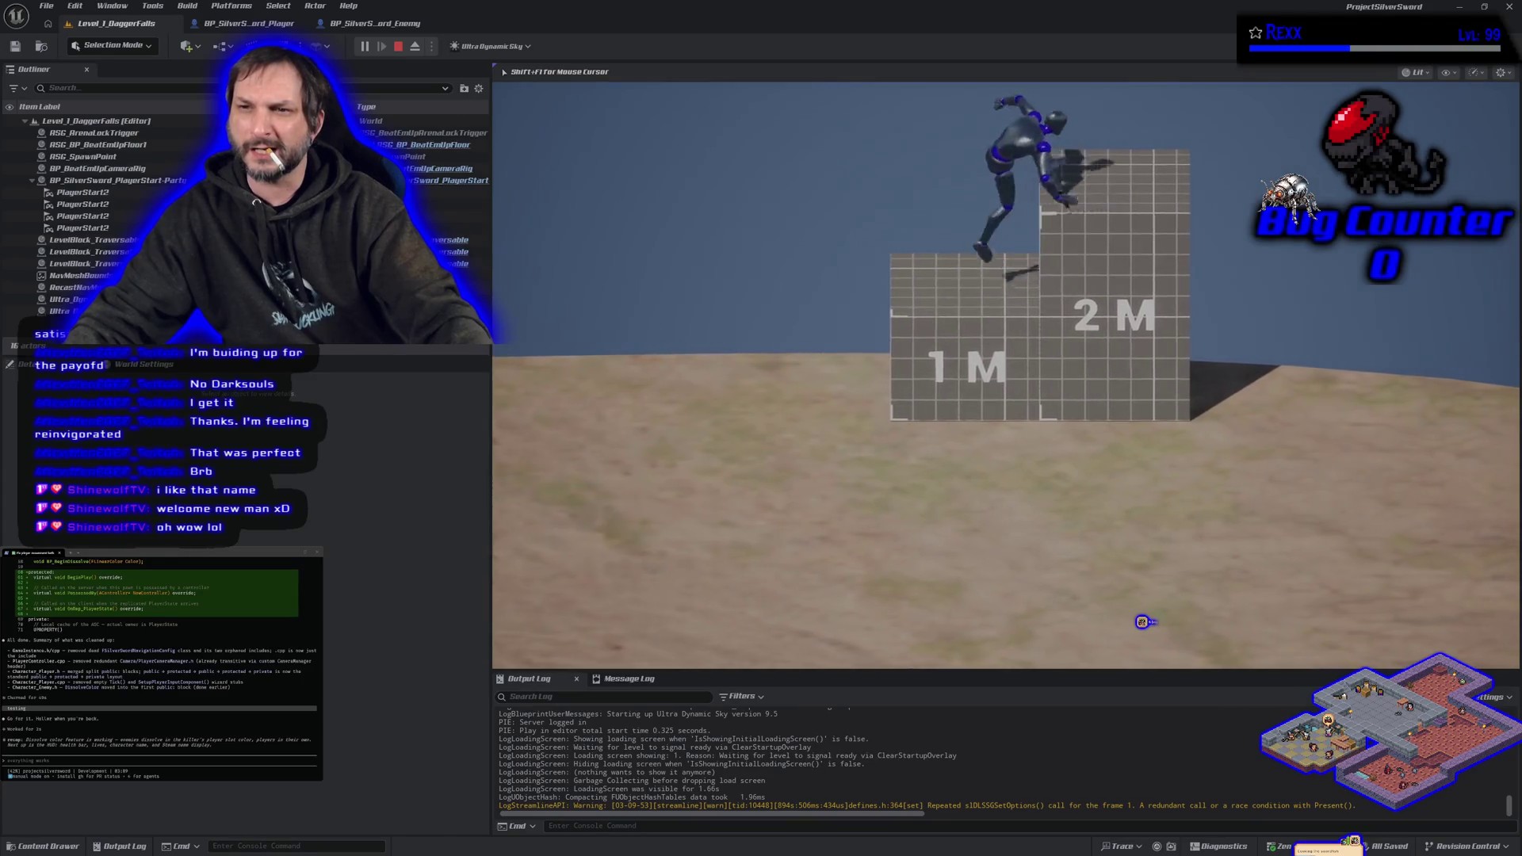
key(d)
key(s)
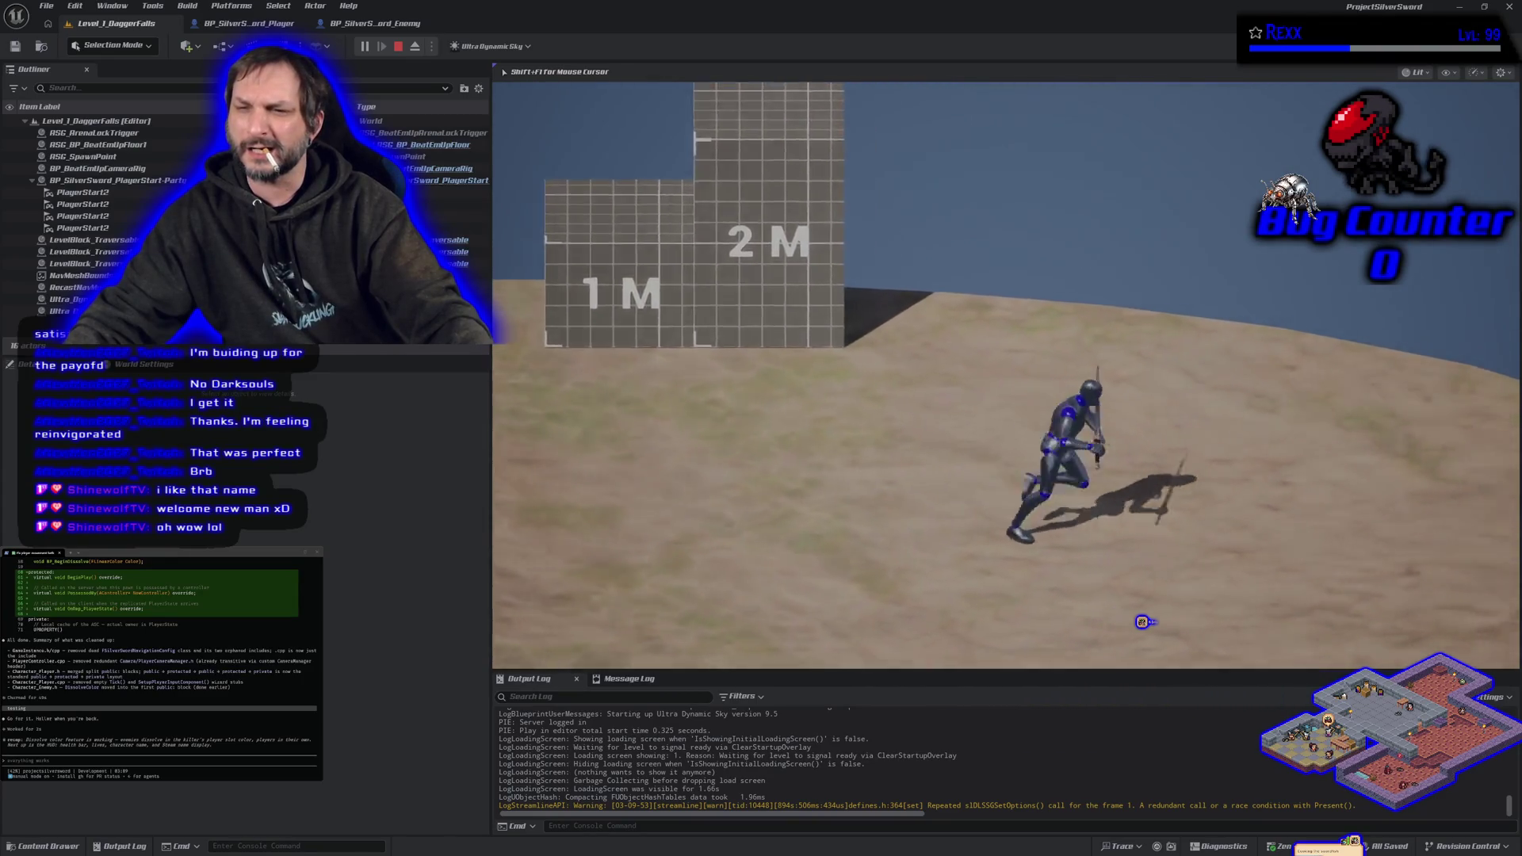
key(Left)
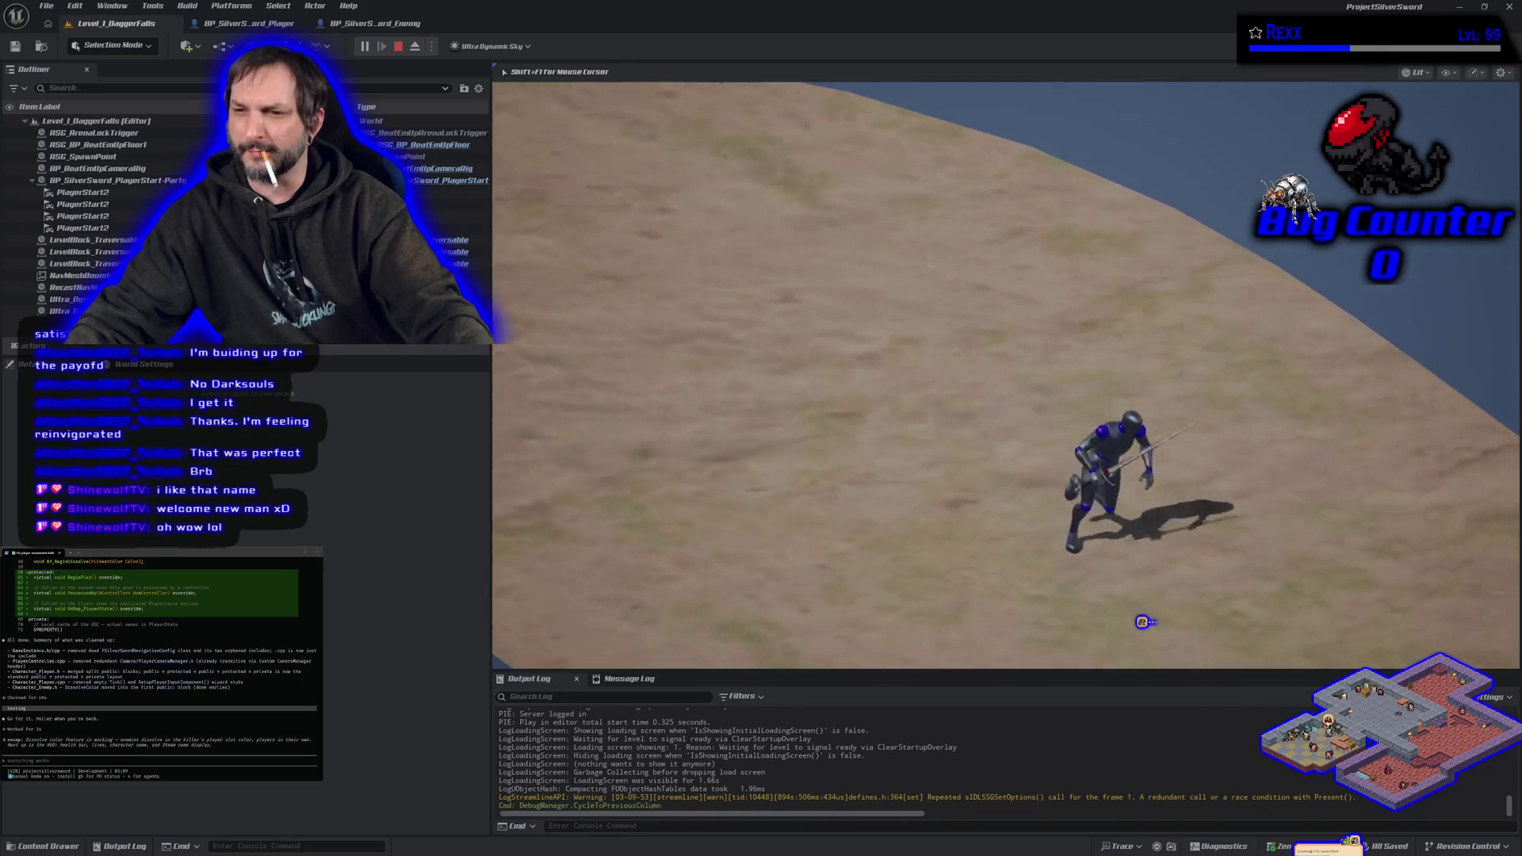
key(d)
key(s)
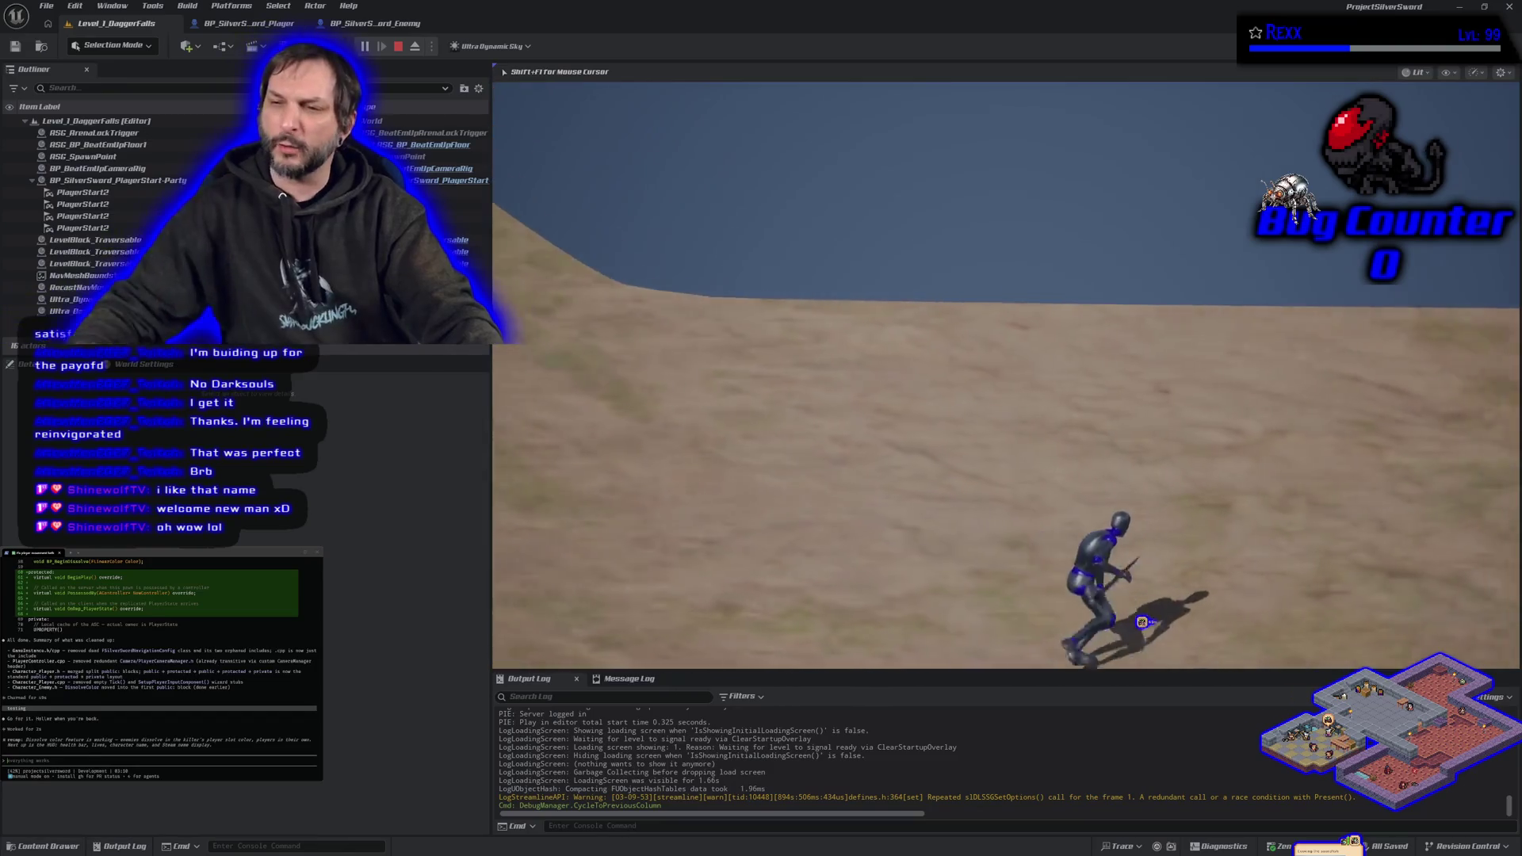
key(d)
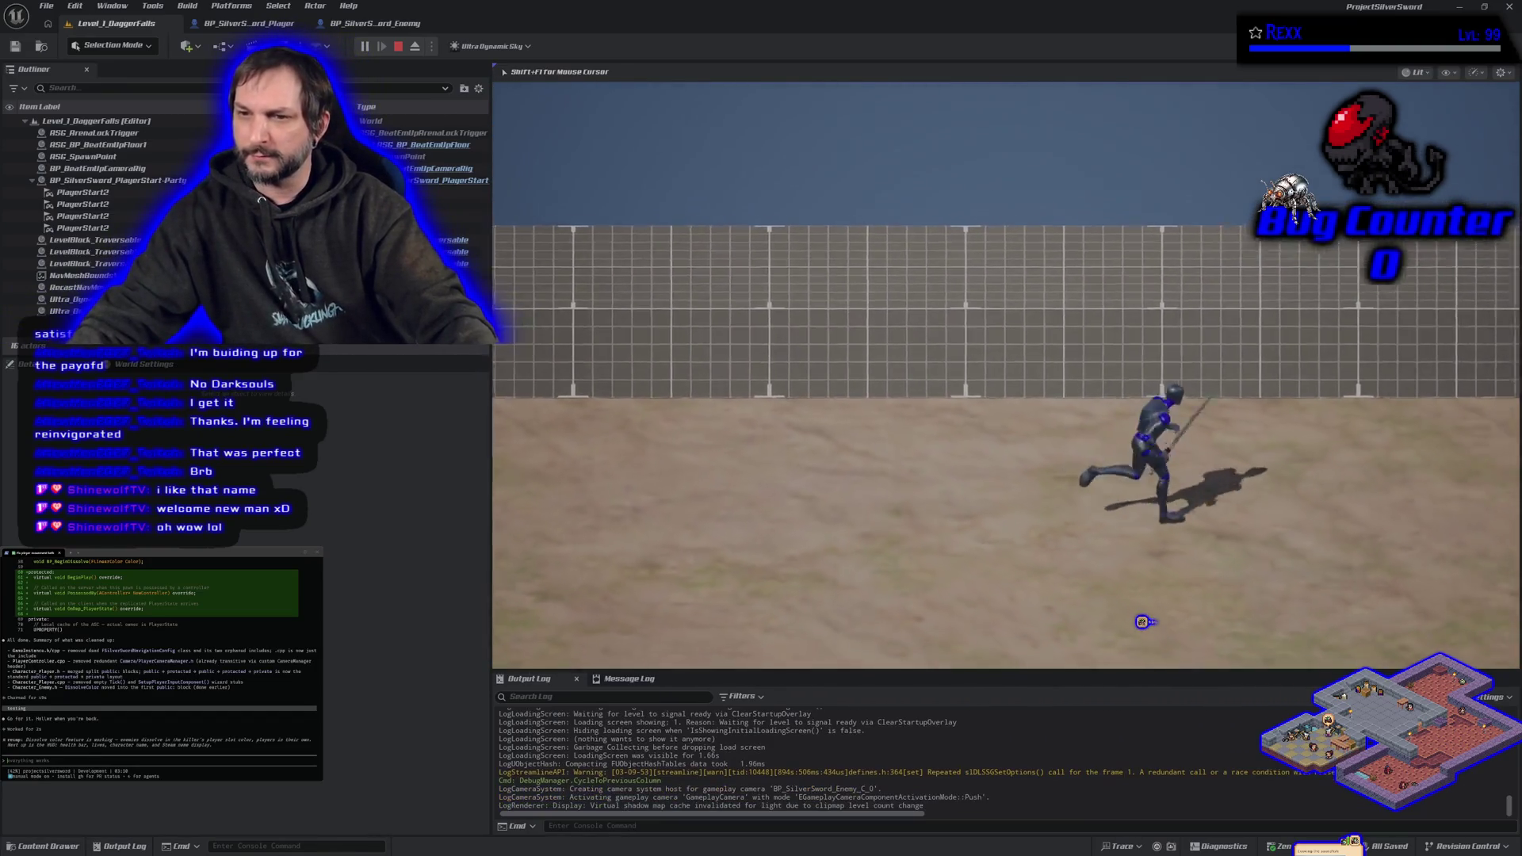
key(a)
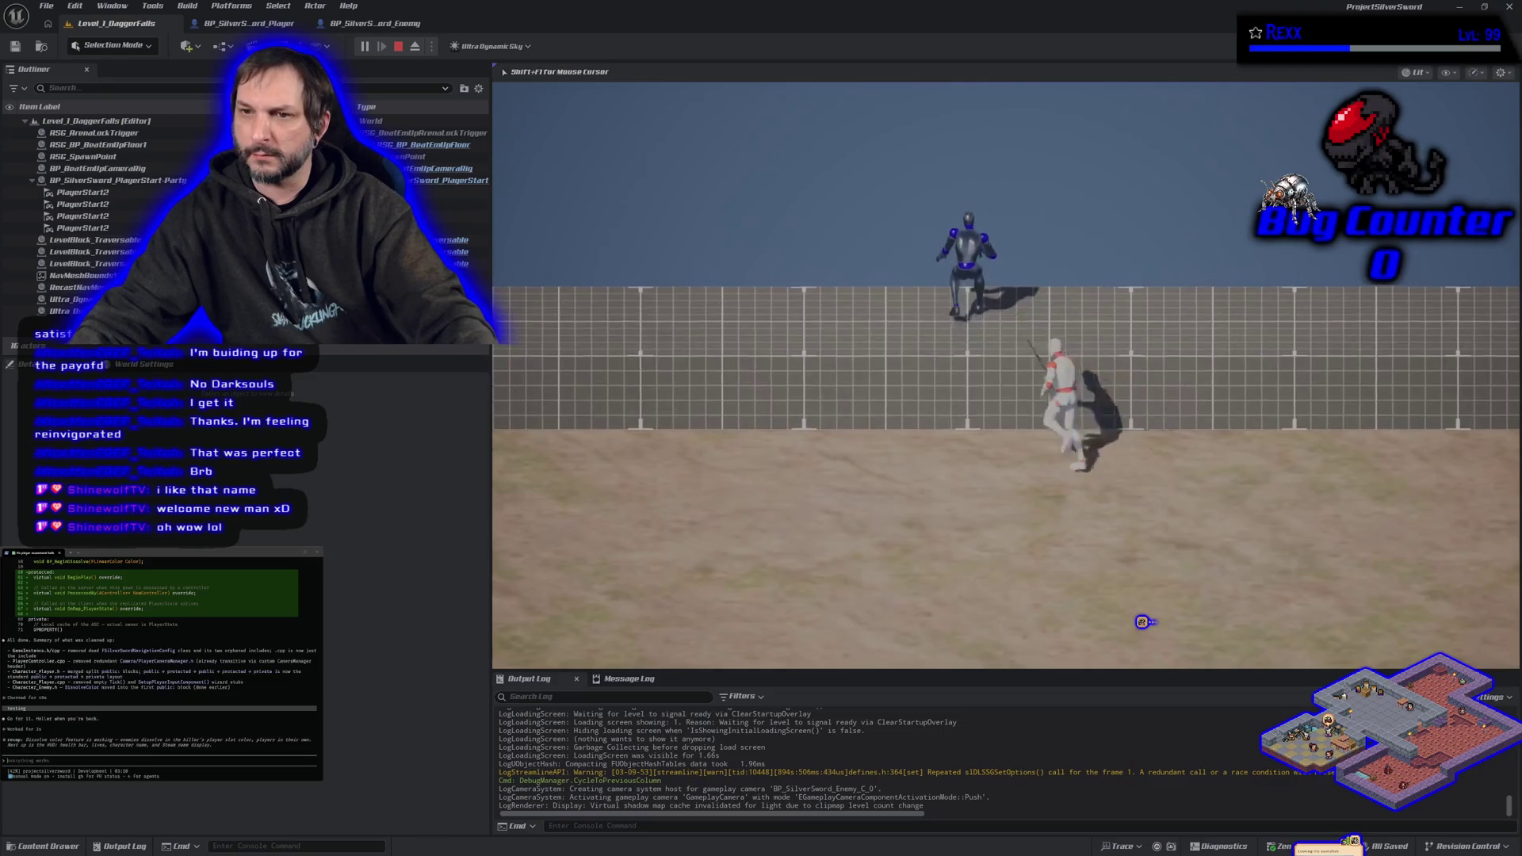
key(a)
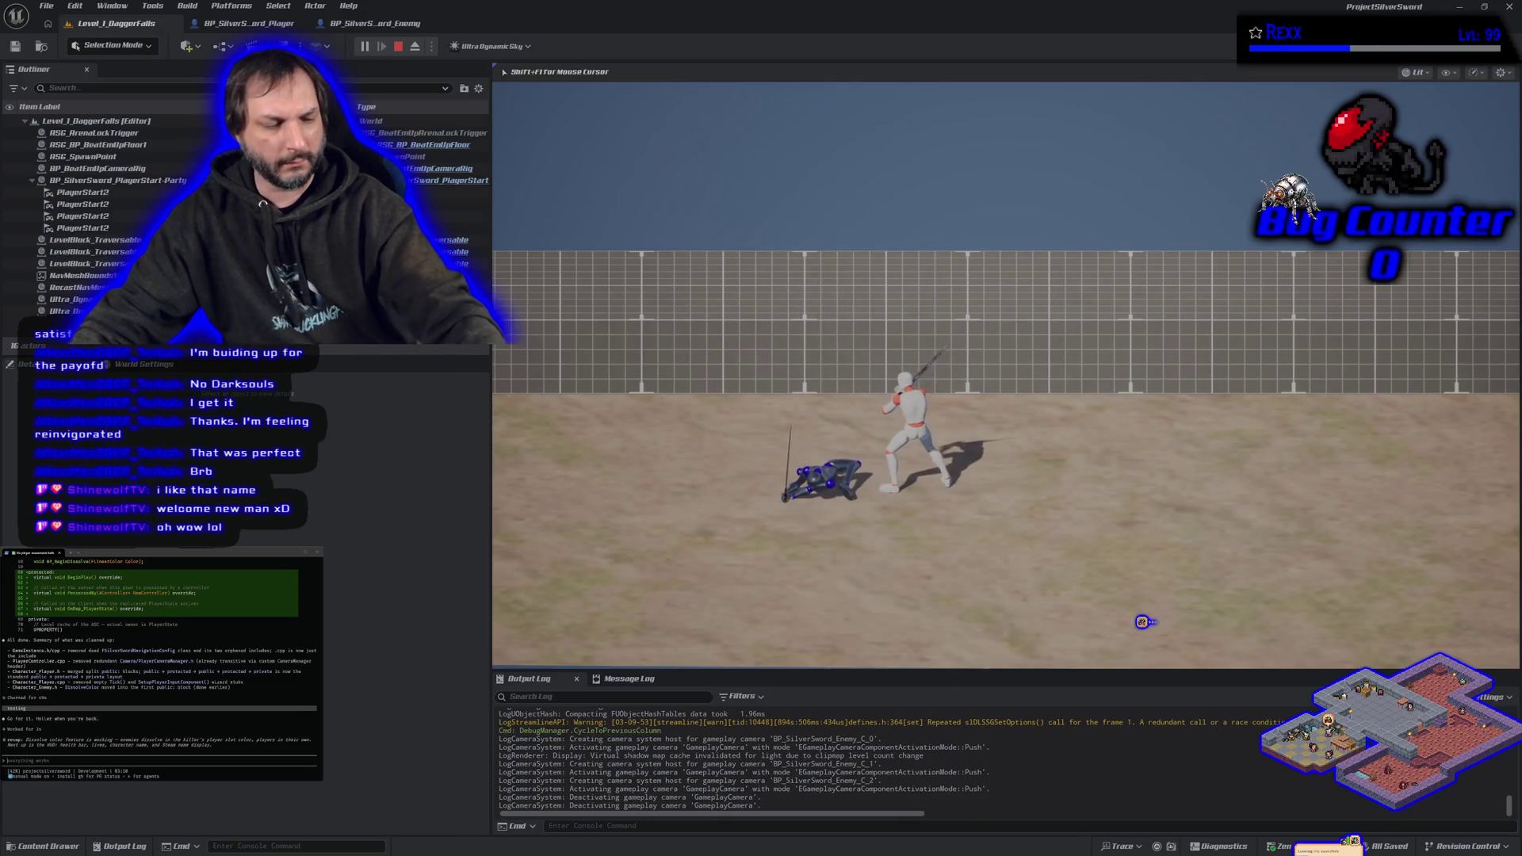
Restart the play session, run the character around the white enemies and far wall, then stop.
key(Escape)
key(alt+p)
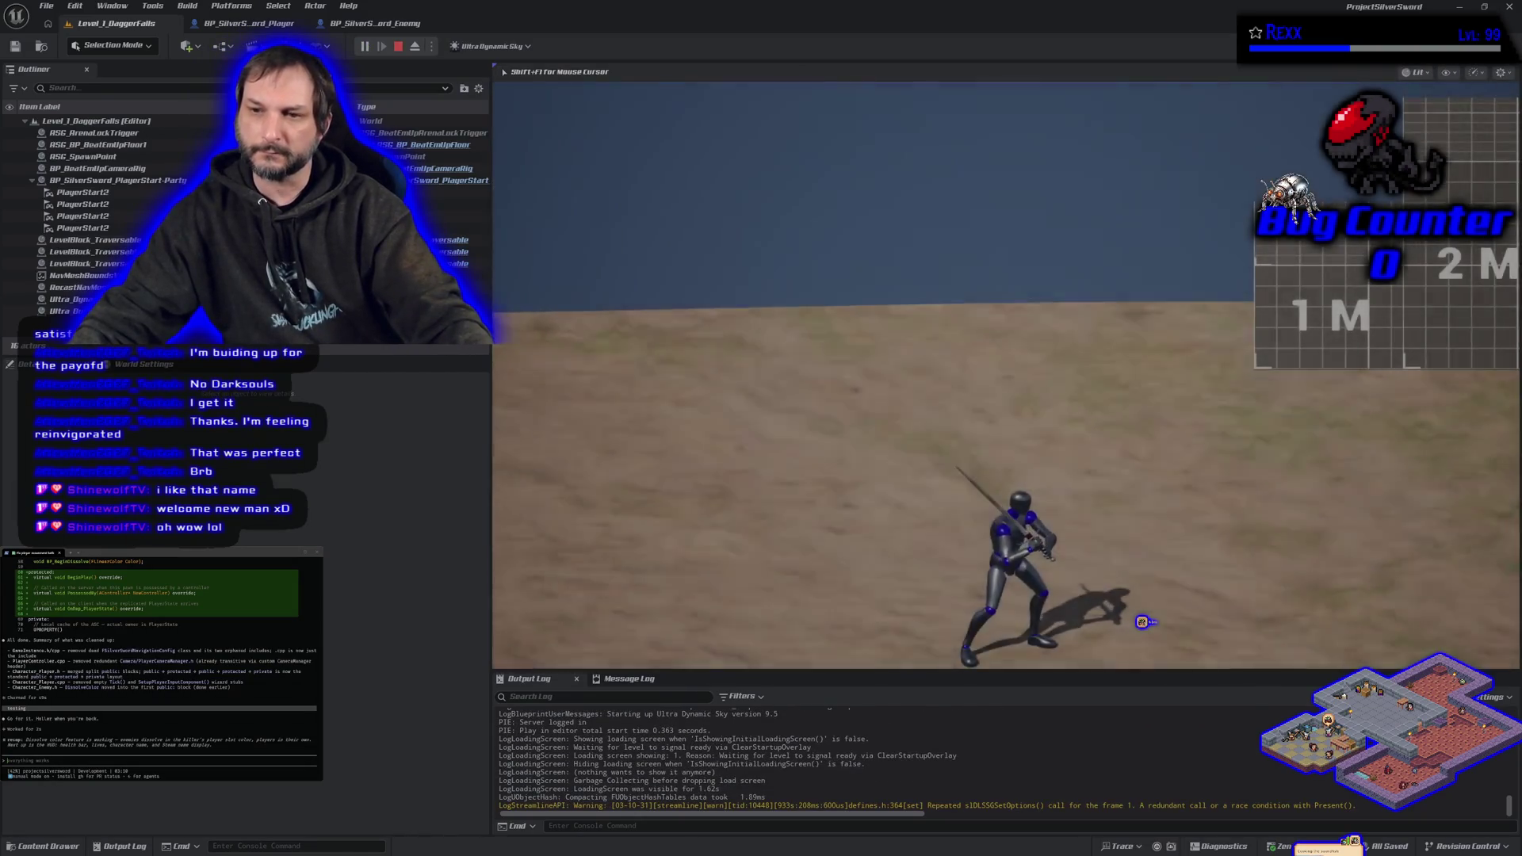
key(a)
key(s)
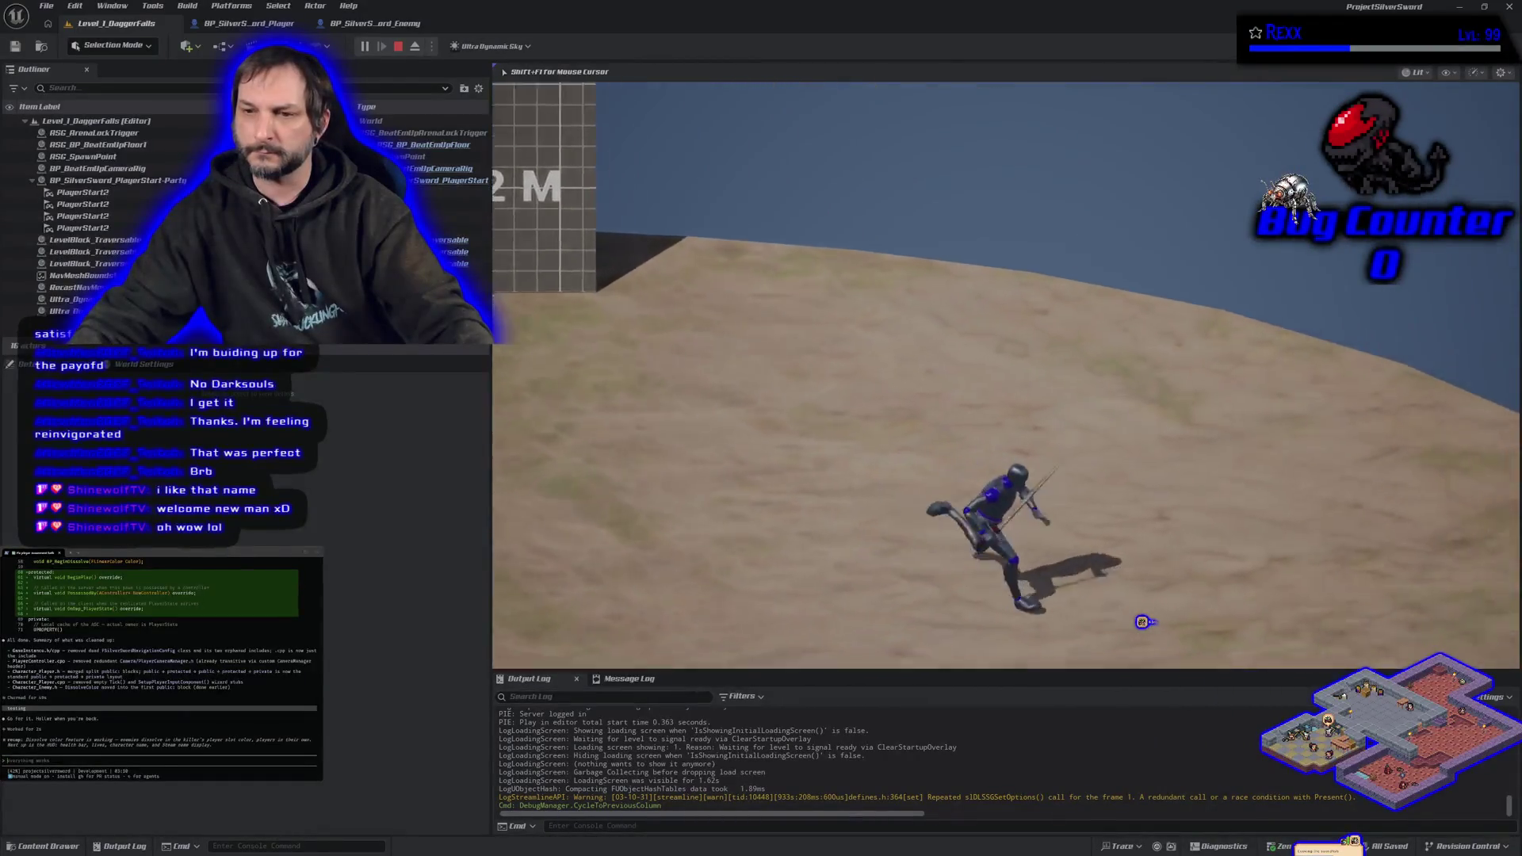
key(d)
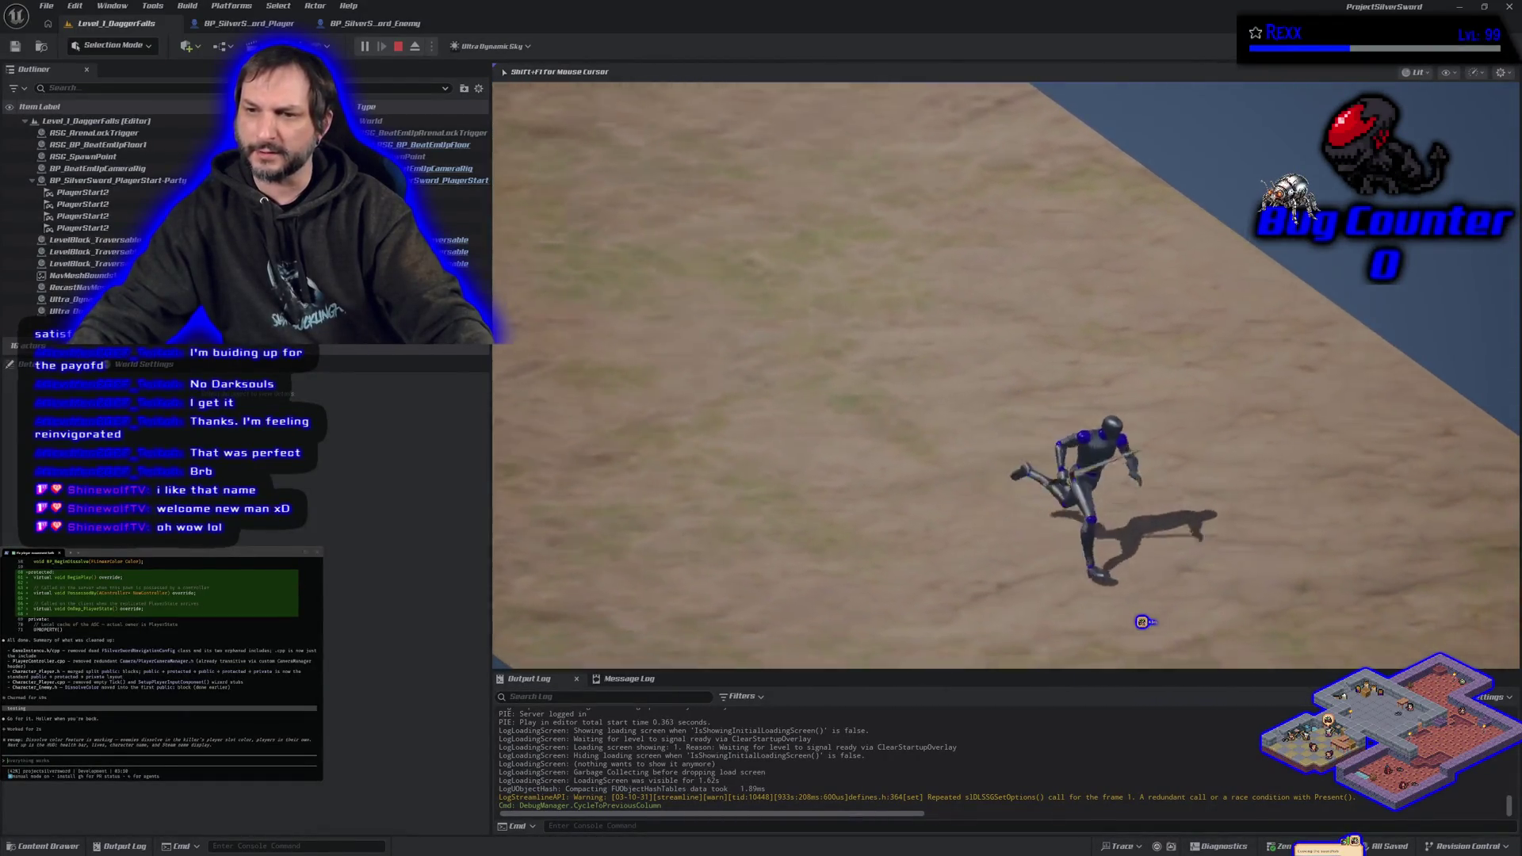
key(w)
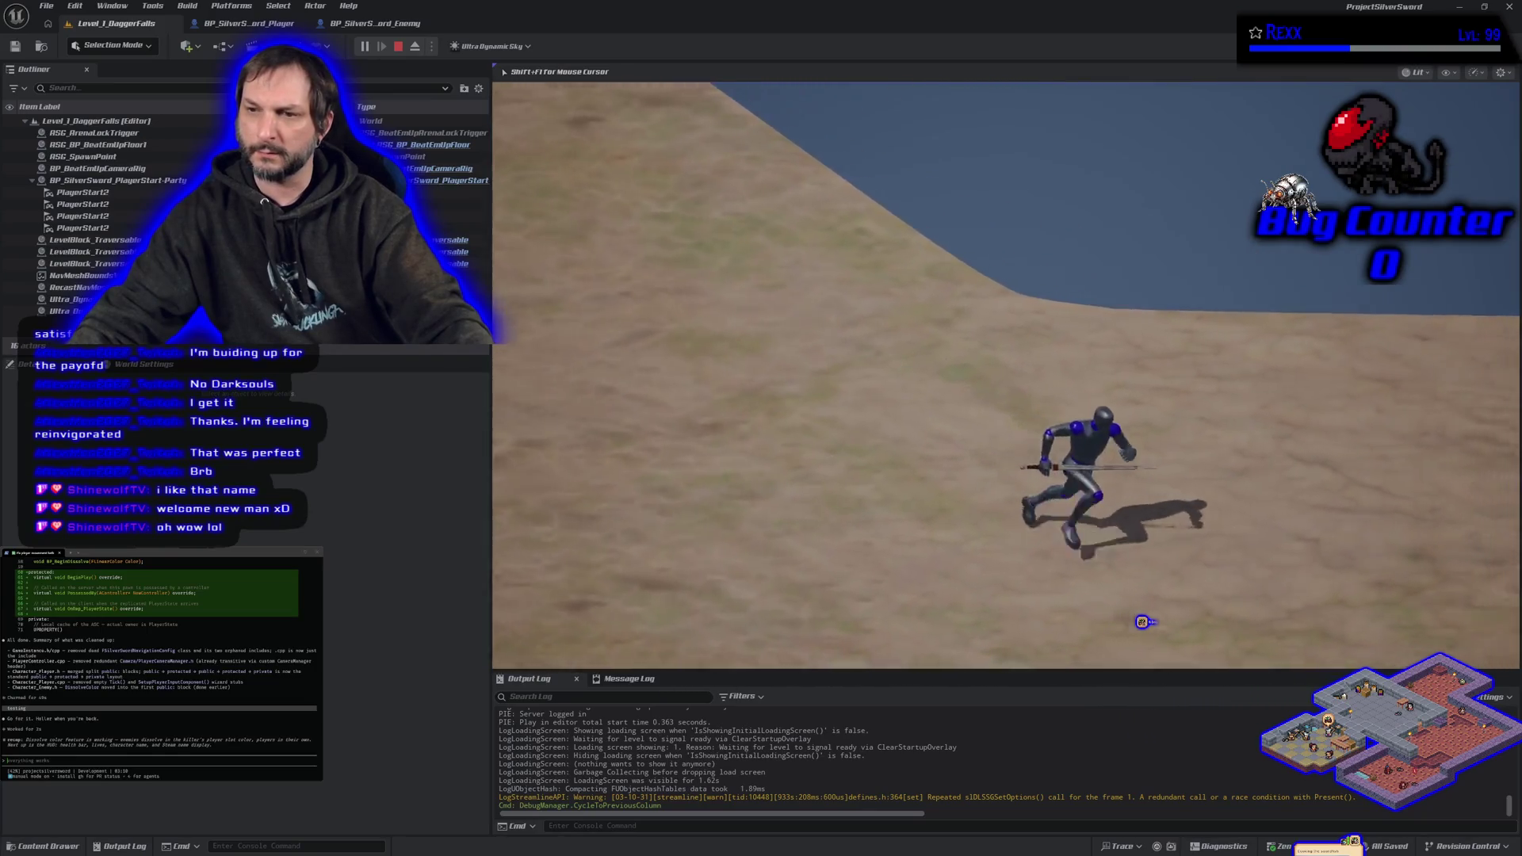
key(a)
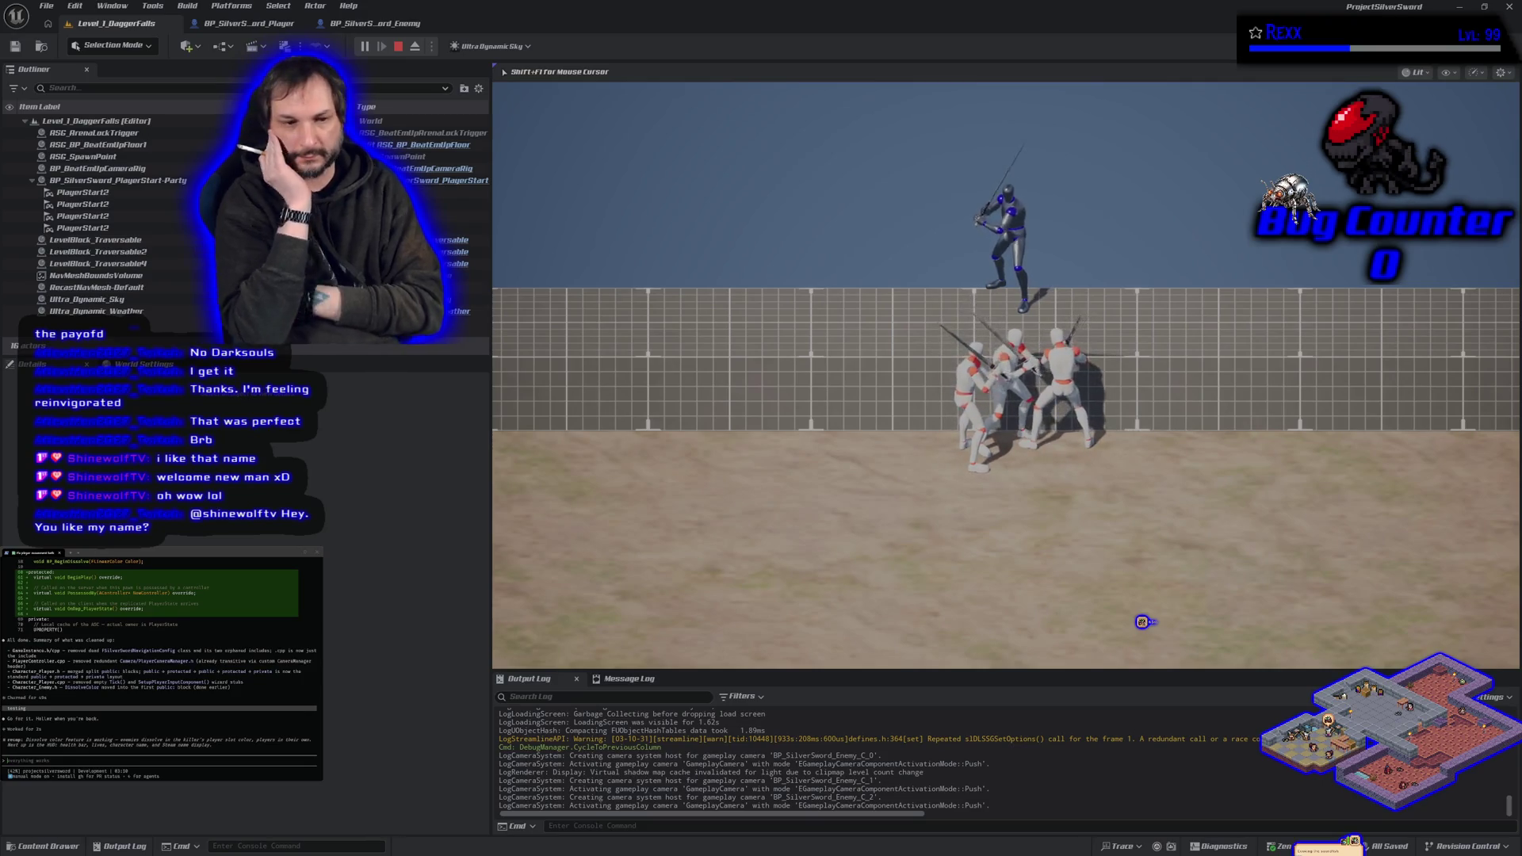
key(Escape)
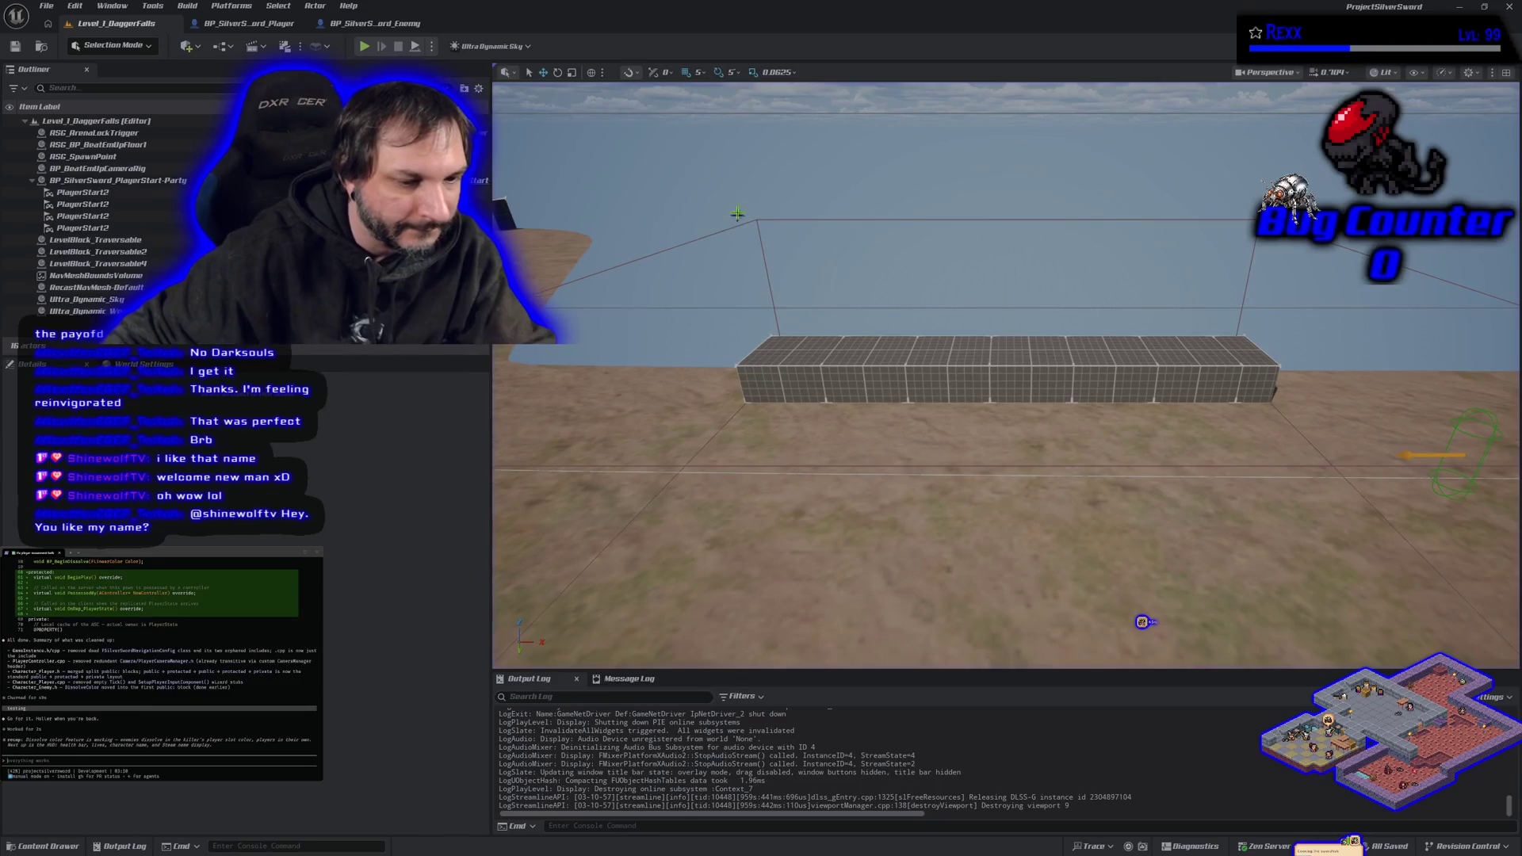
Play the level once more, then open and dismiss the Platforms menu.
key(alt+p)
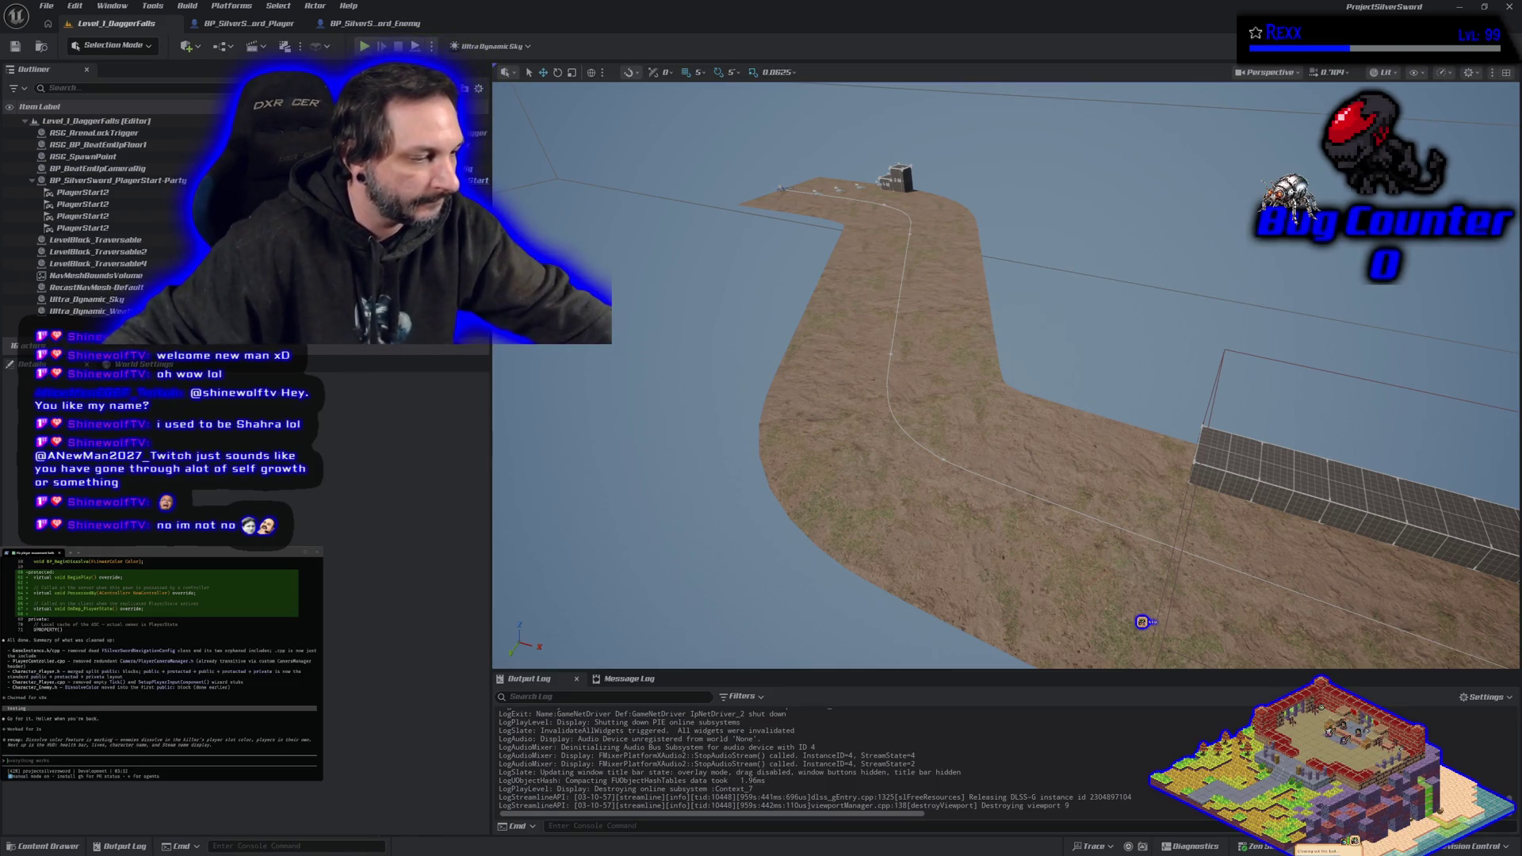
click(221, 7)
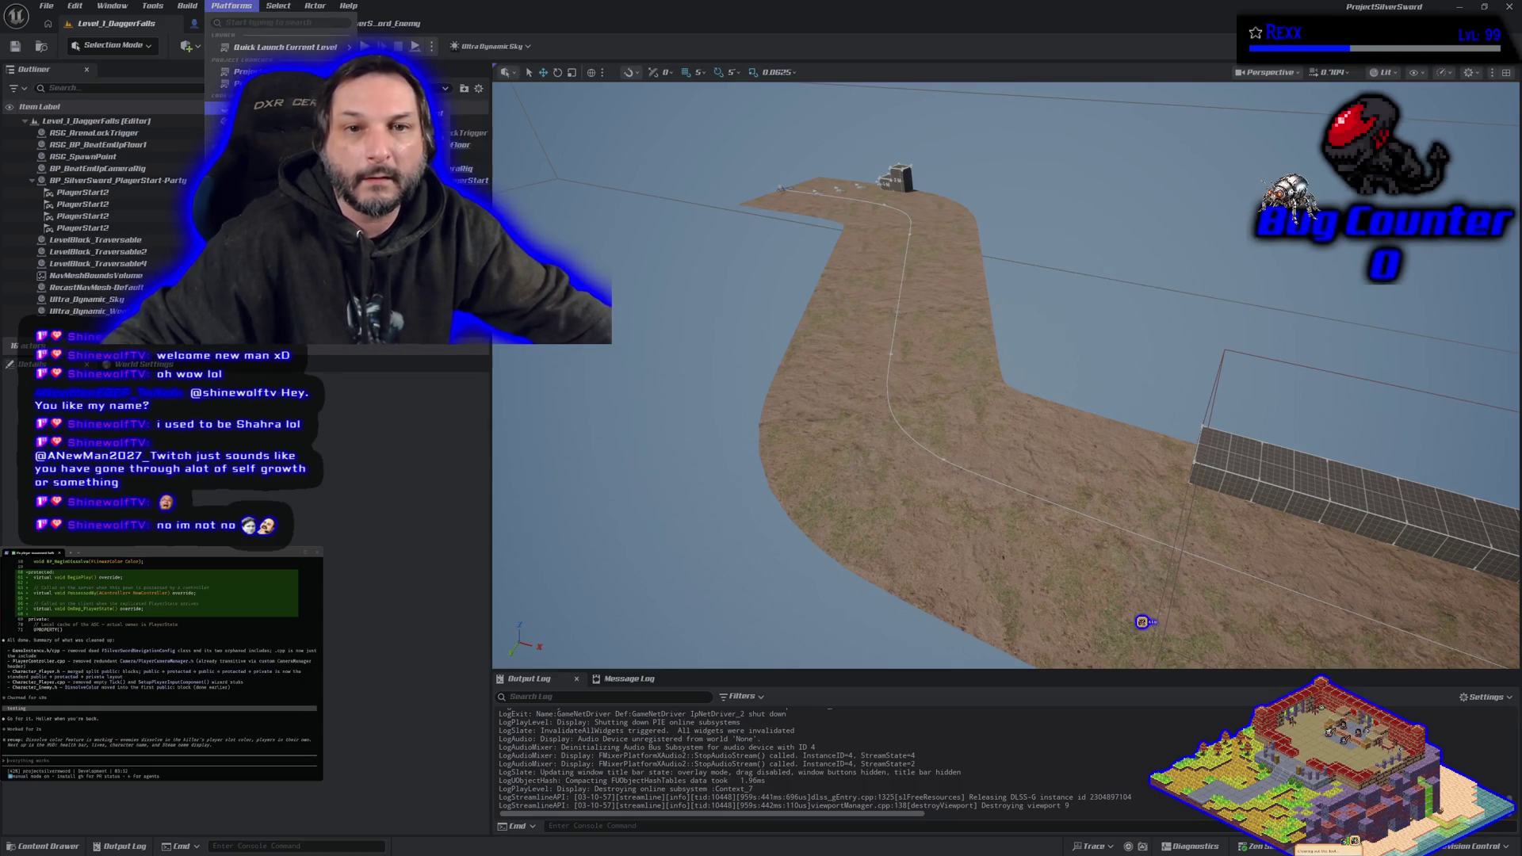
key(Escape)
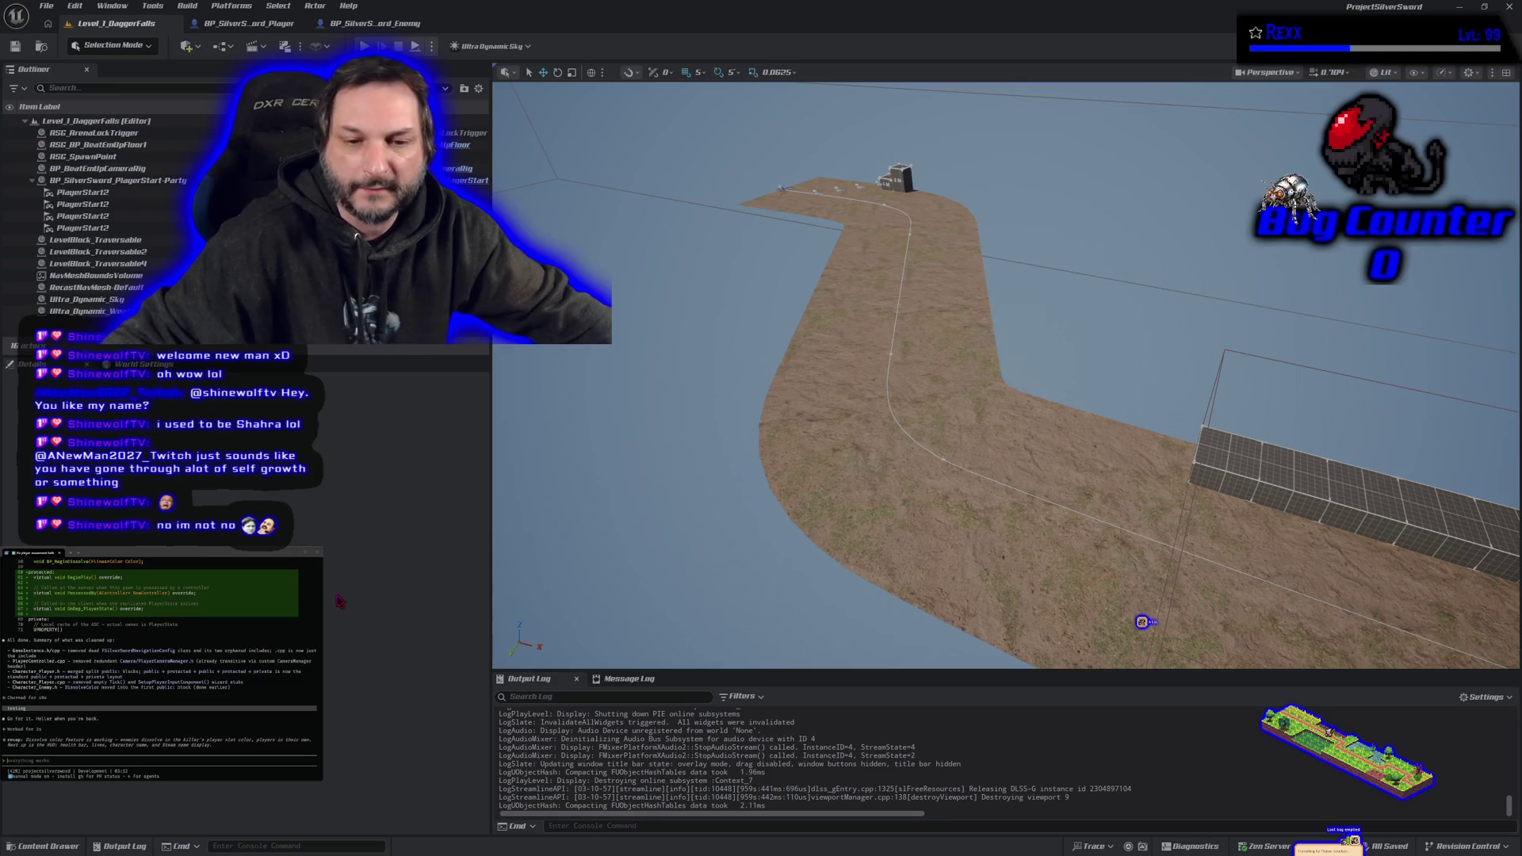
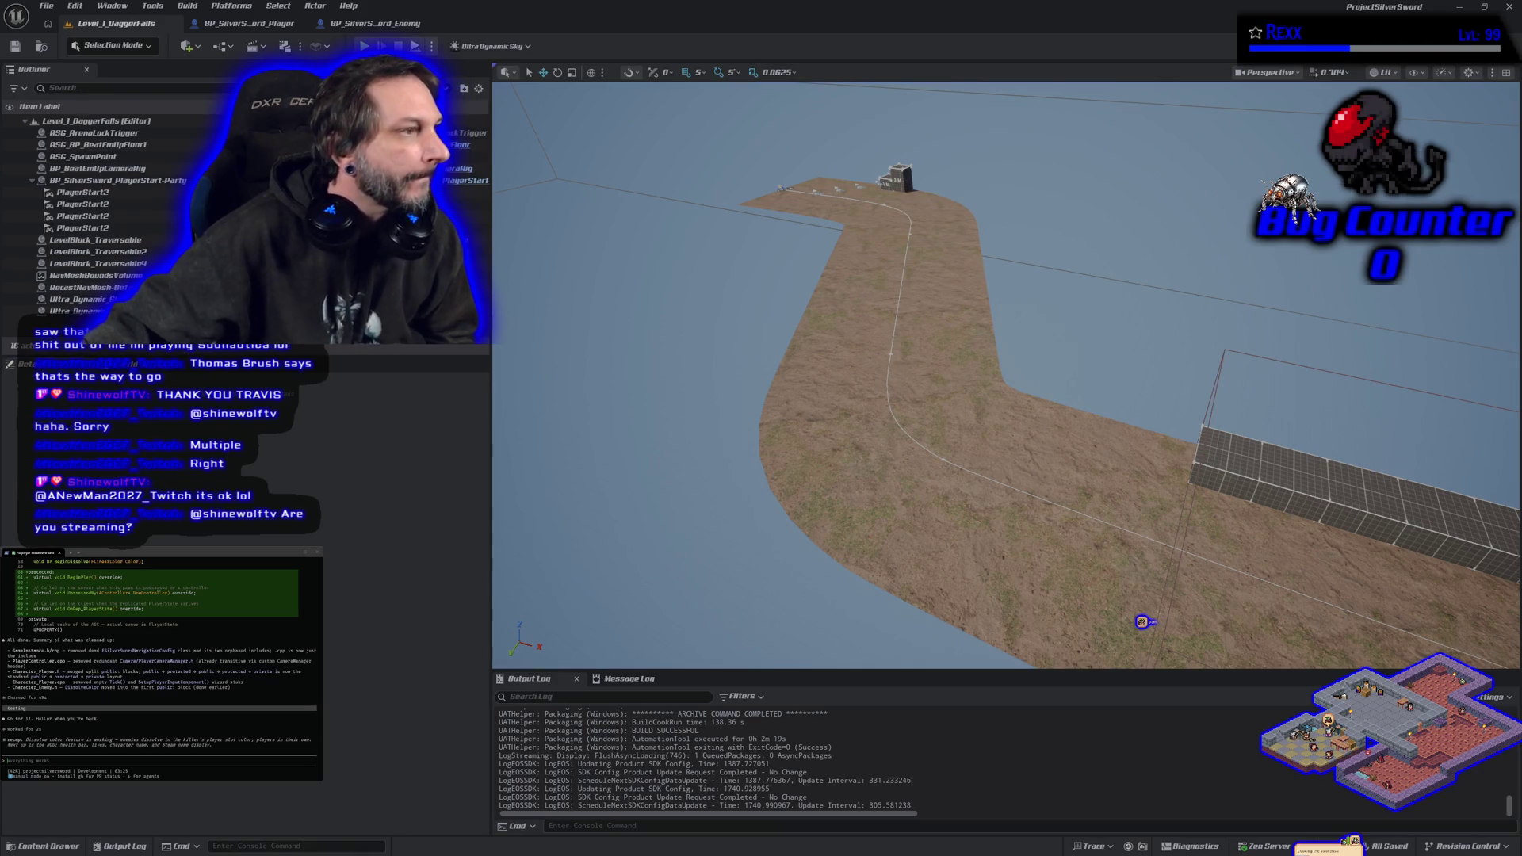
Switch to the code editor window while the Silver Sword Steam upload completes.
key(alt+Tab)
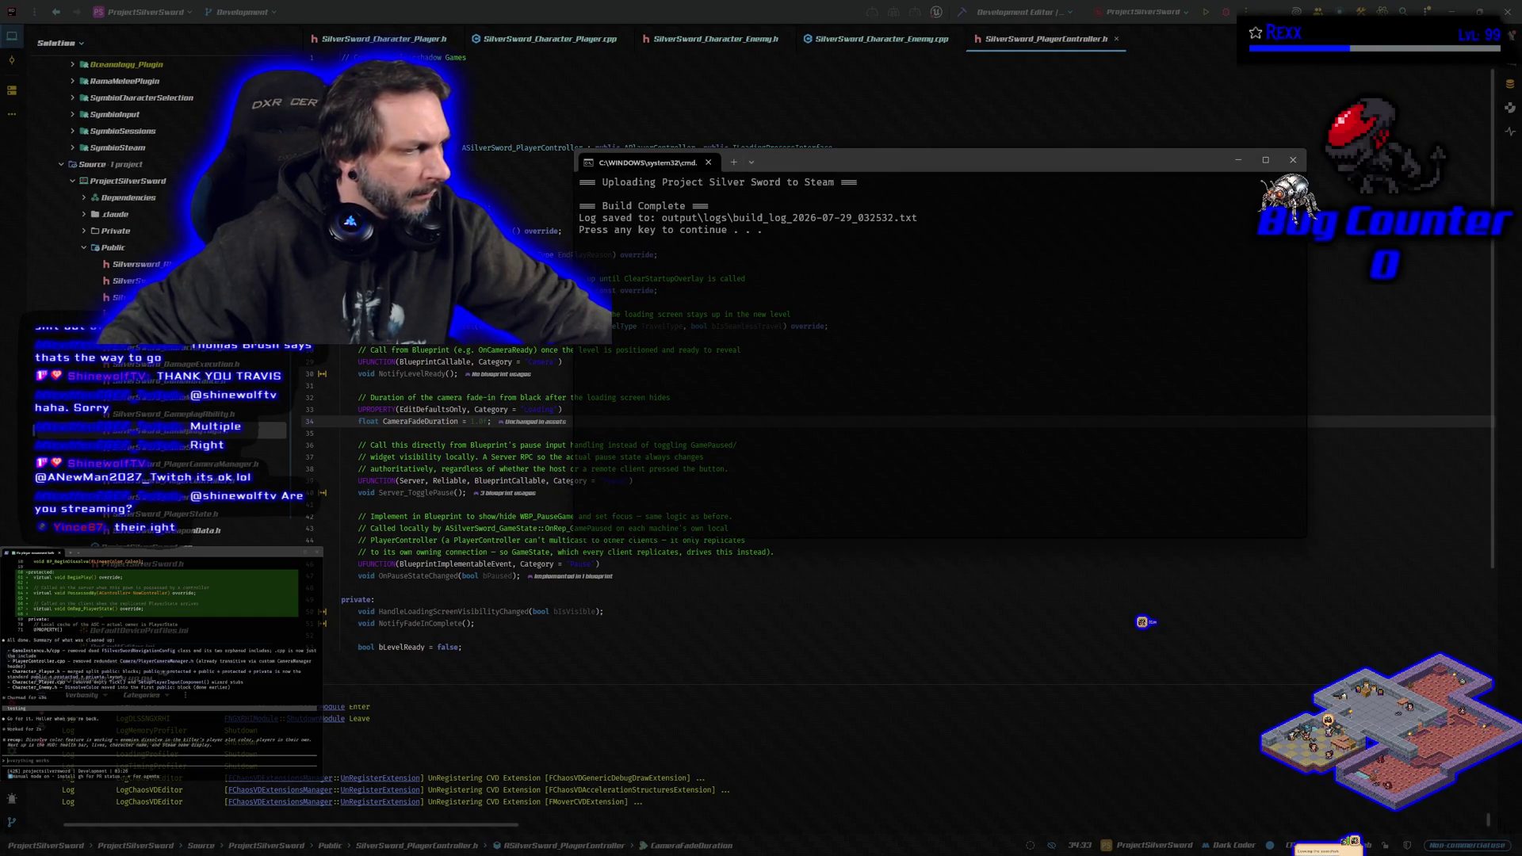
Dismiss the finished Steam upload console window.
key(Return)
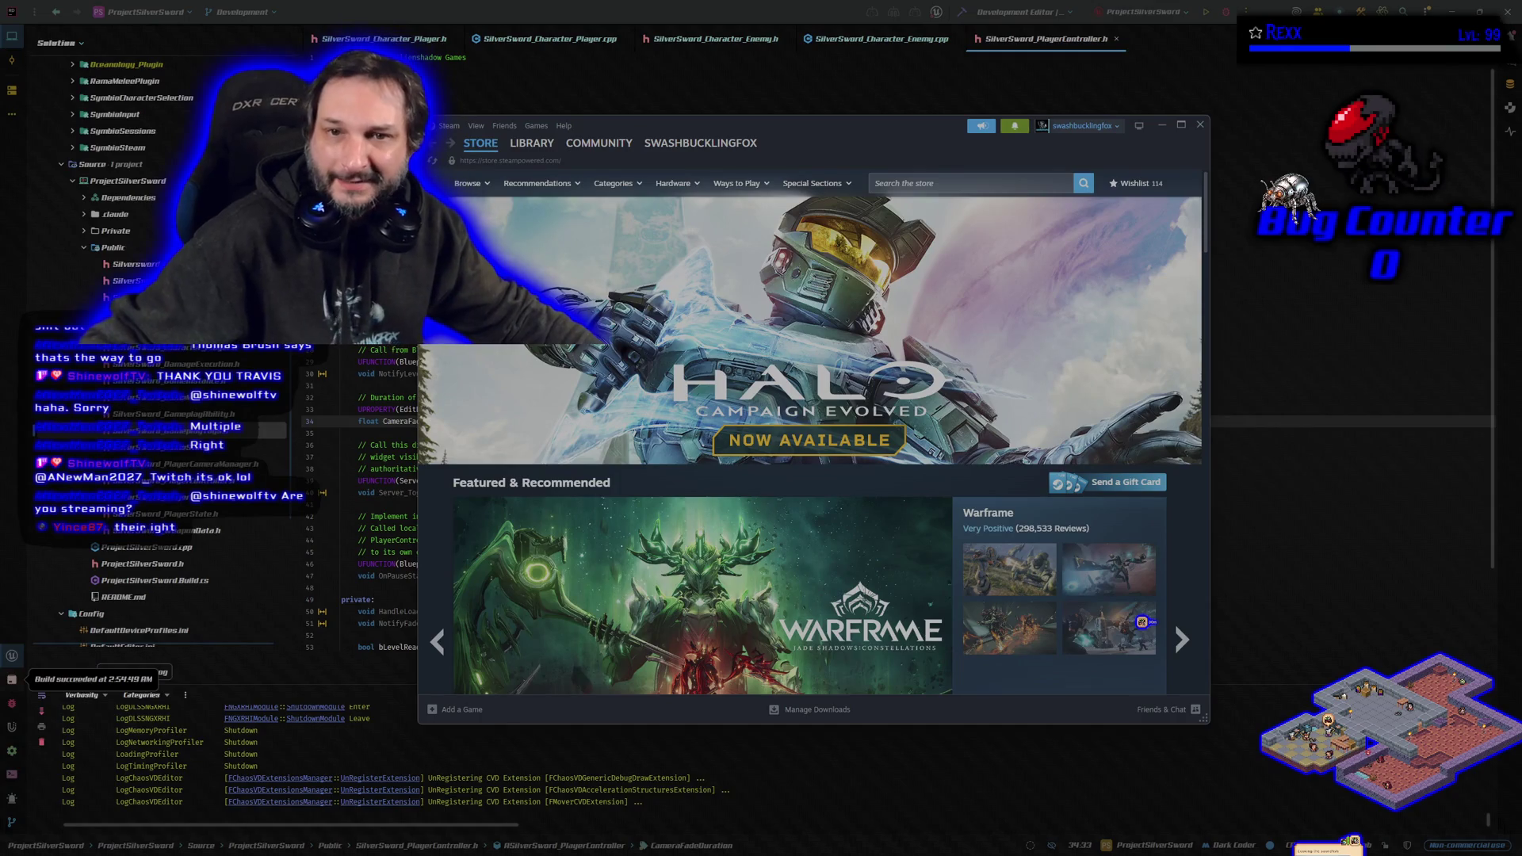
Open Symbioverse Testing Environment from the Steam library and launch the new build.
click(530, 144)
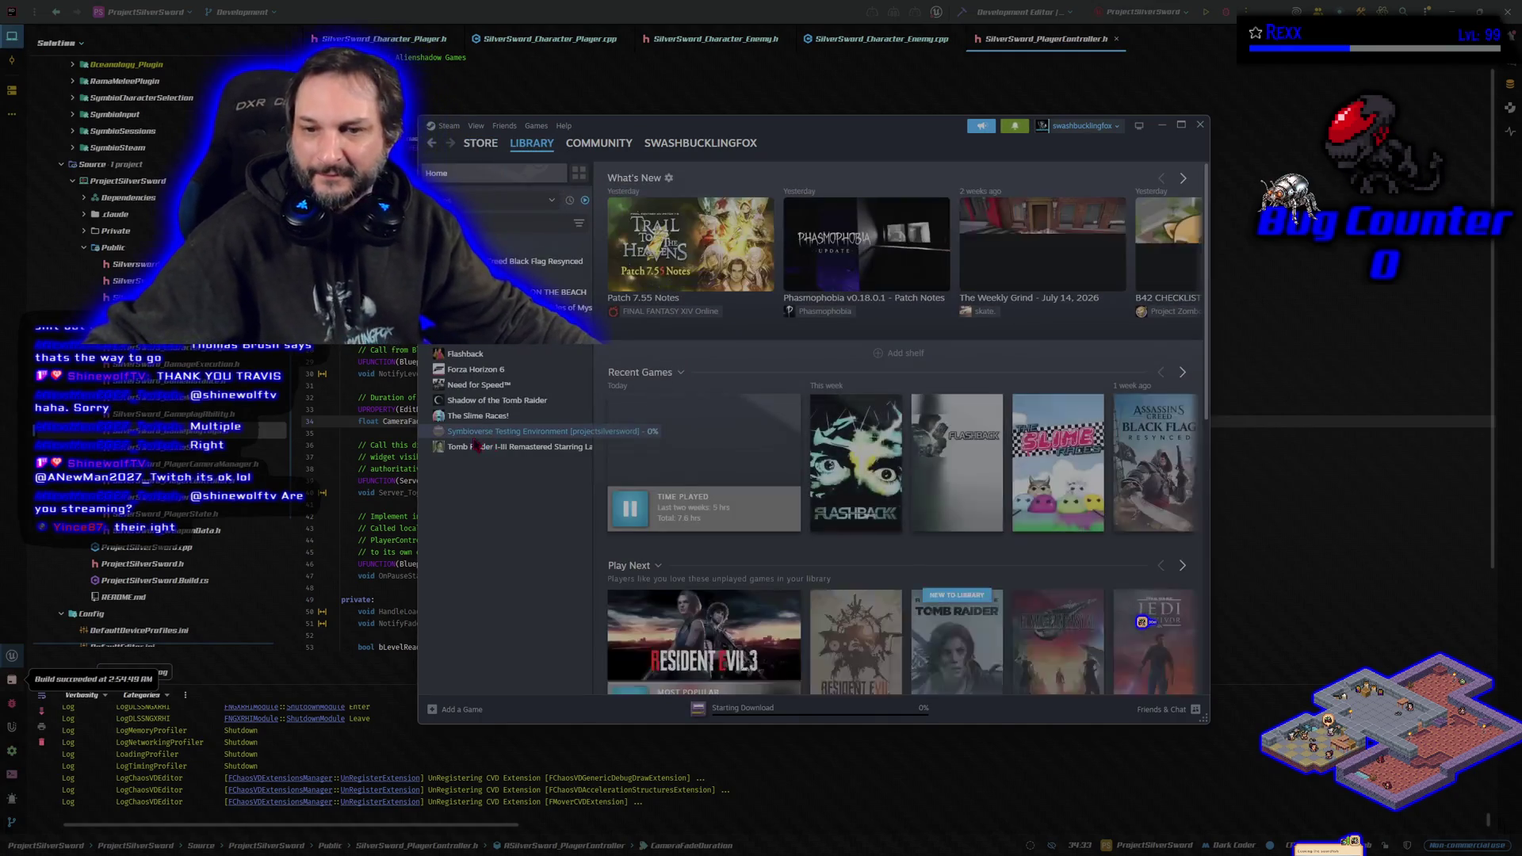
click(500, 431)
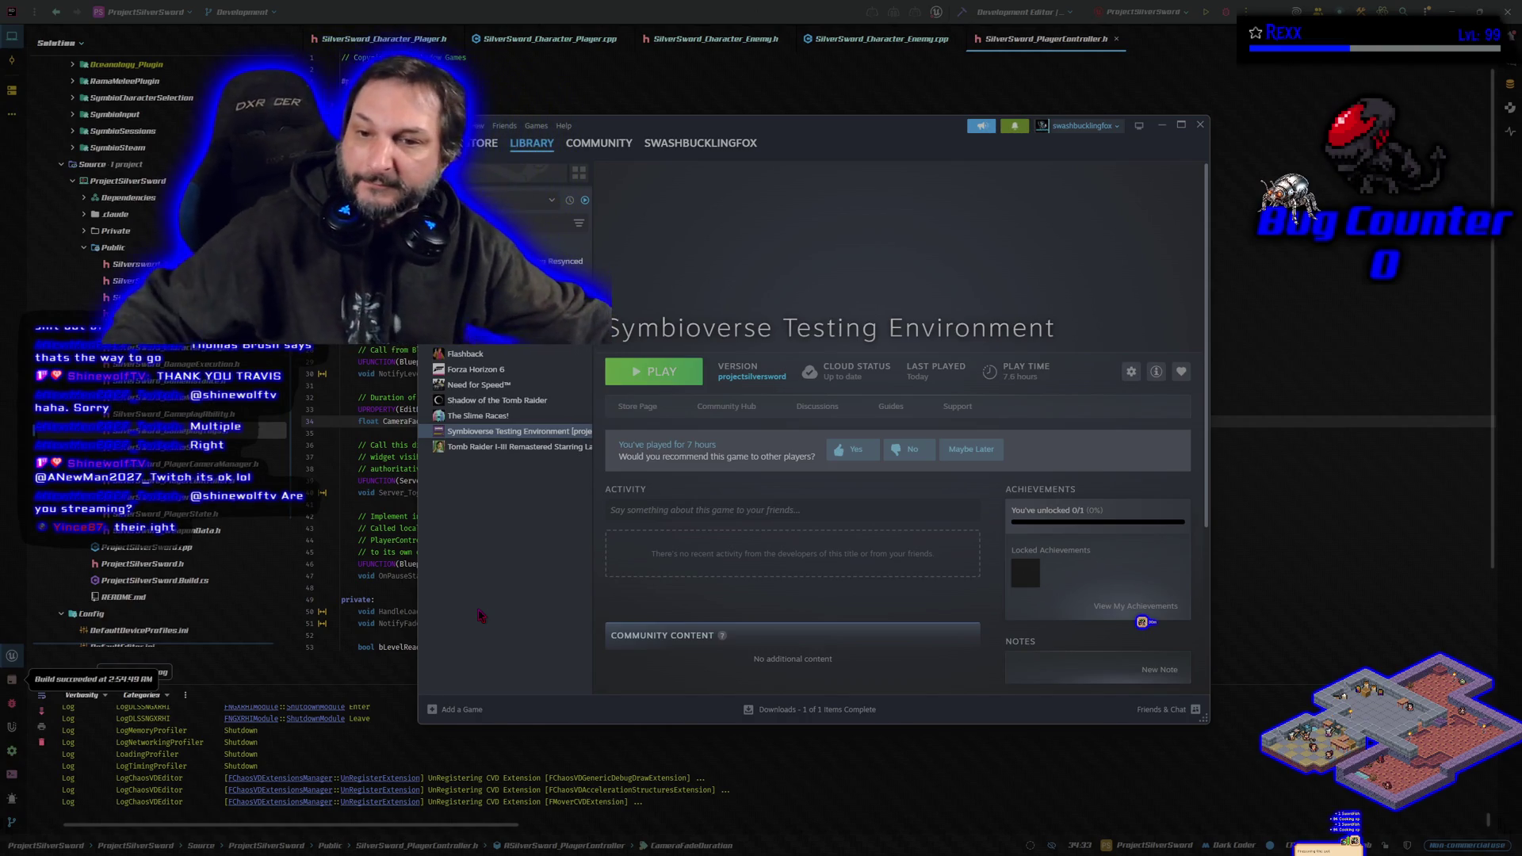
click(682, 372)
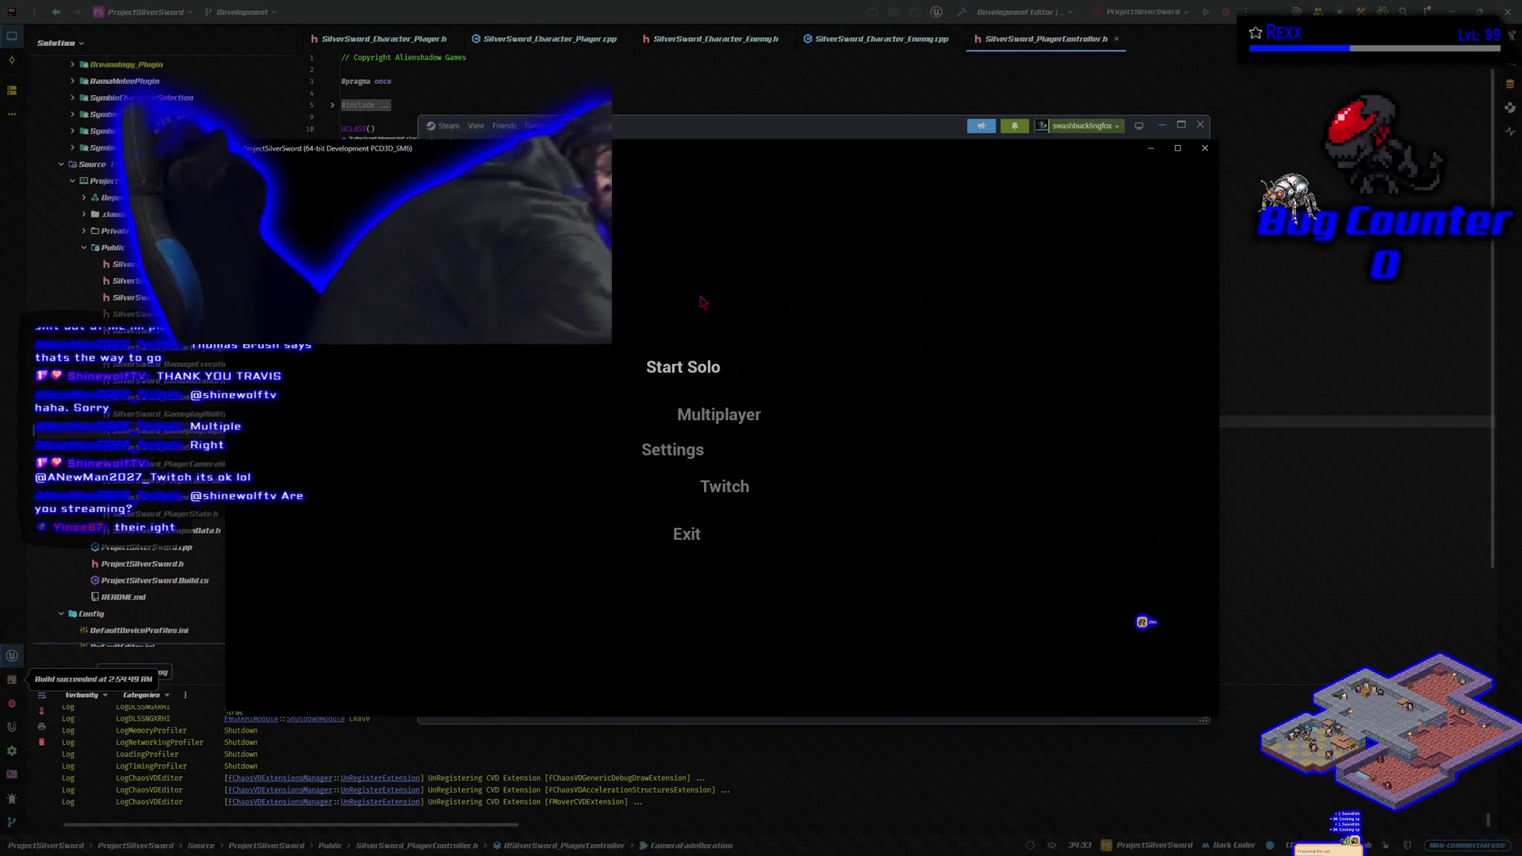
Enter multiplayer, switch the character from Blue to Red, play the match, then quit the game.
click(720, 414)
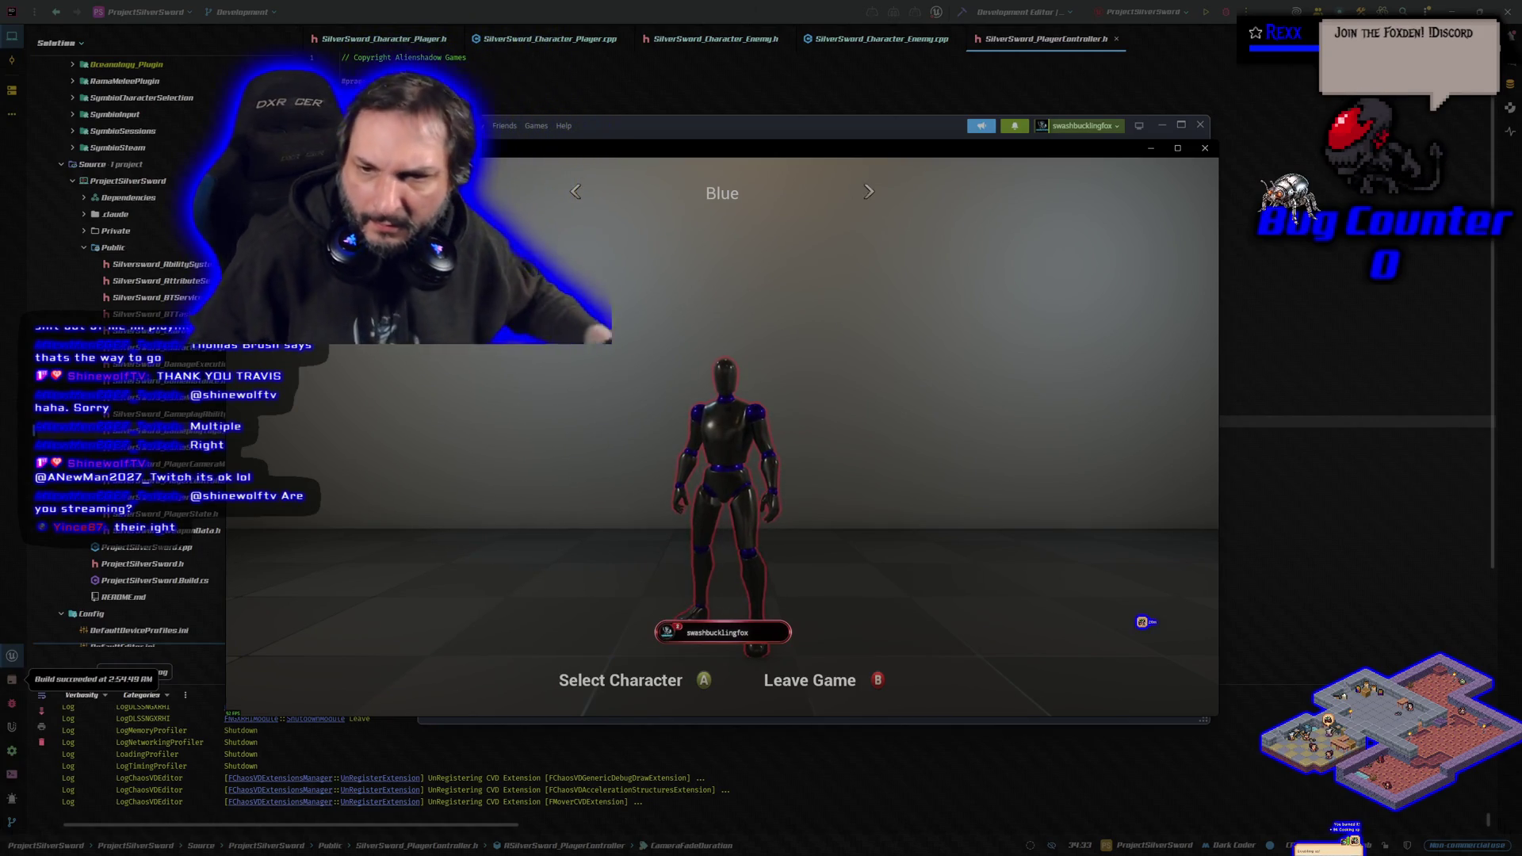
key(Right)
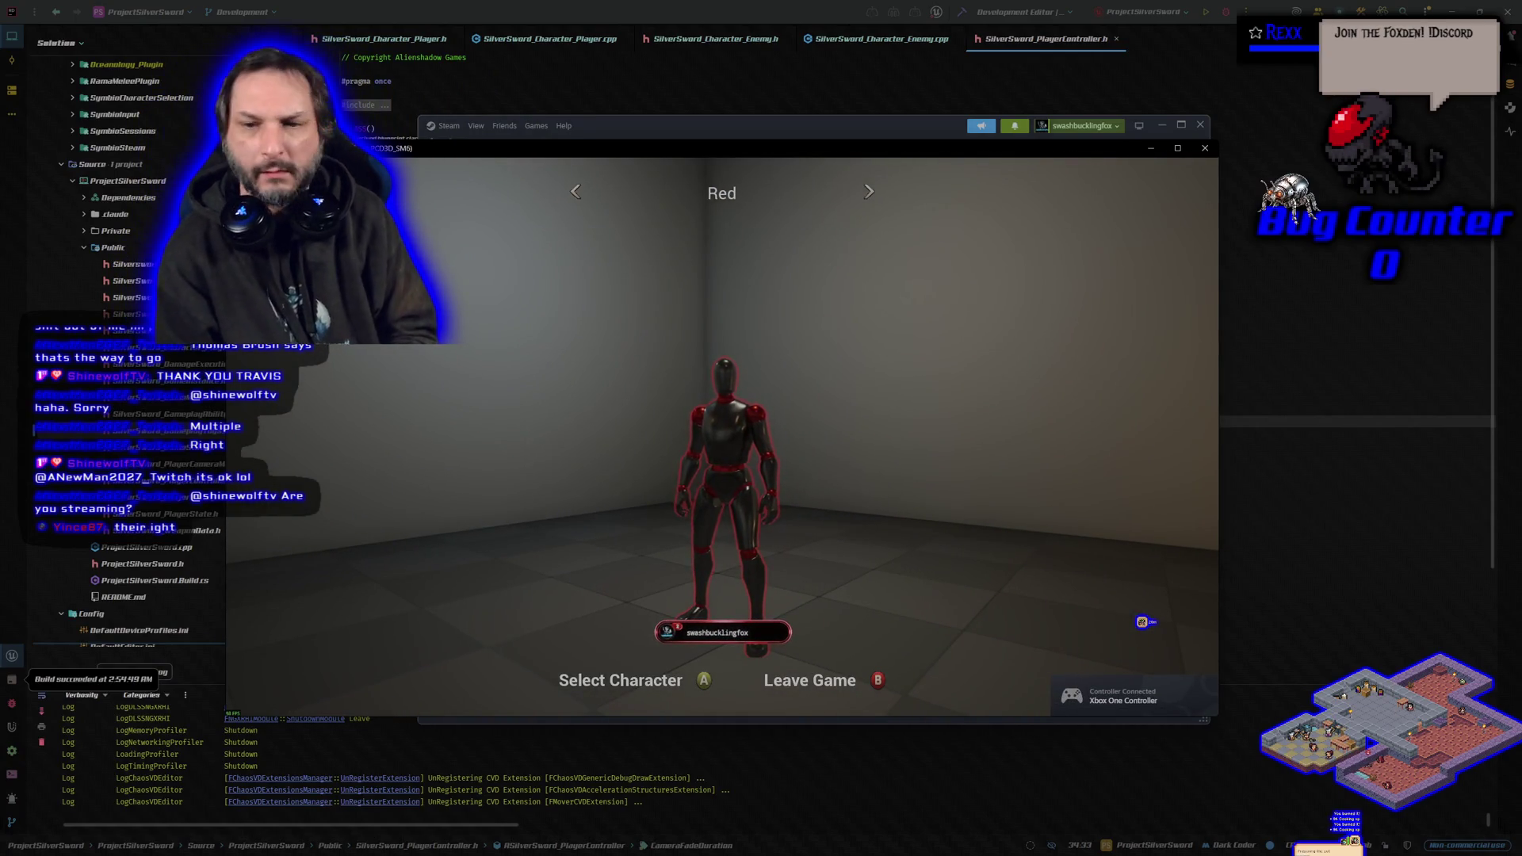
key(Return)
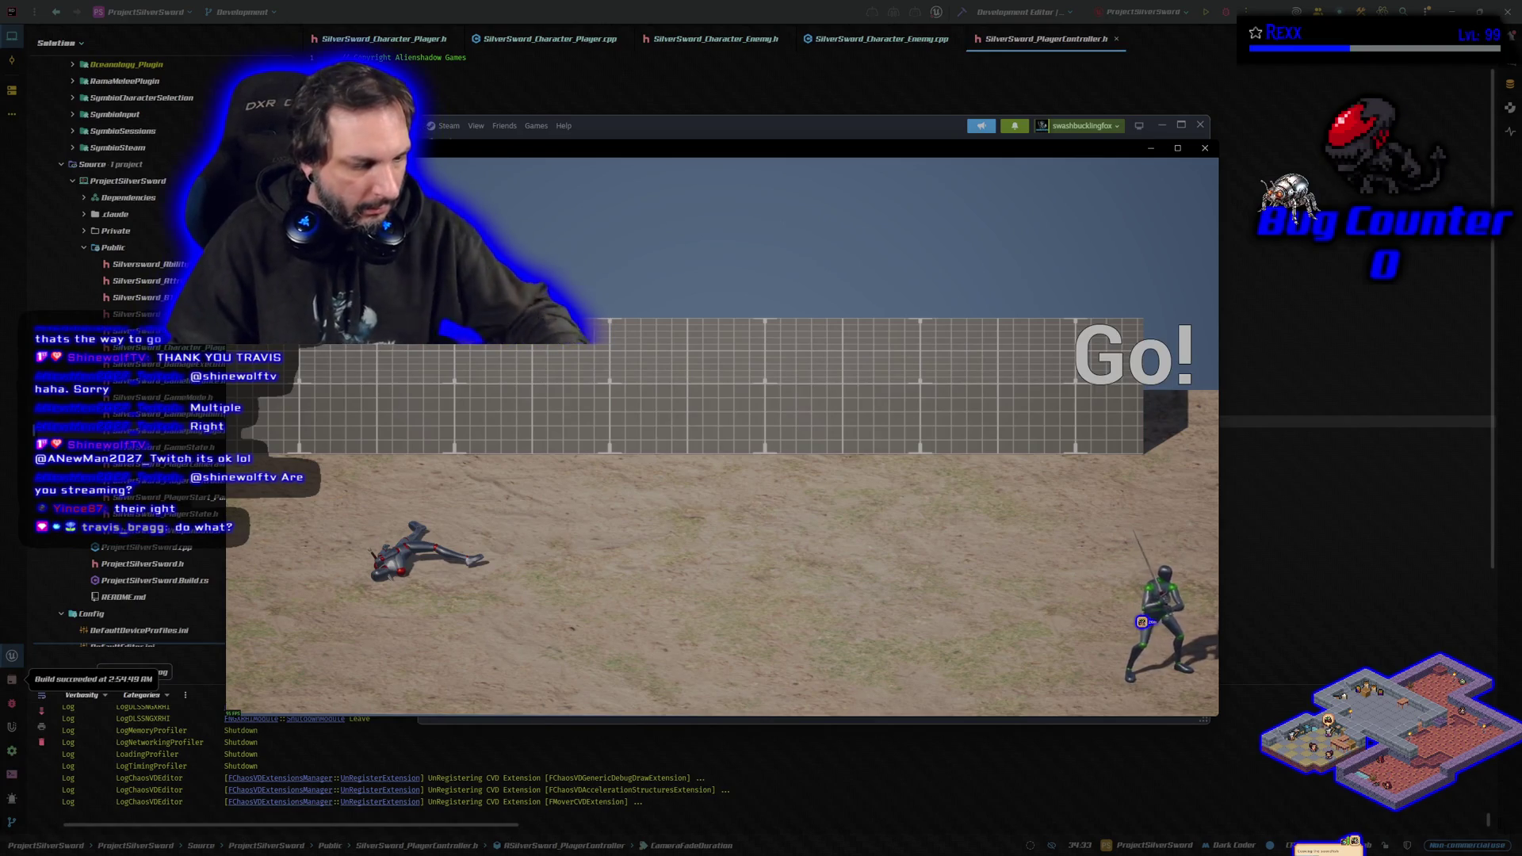
key(alt+F4)
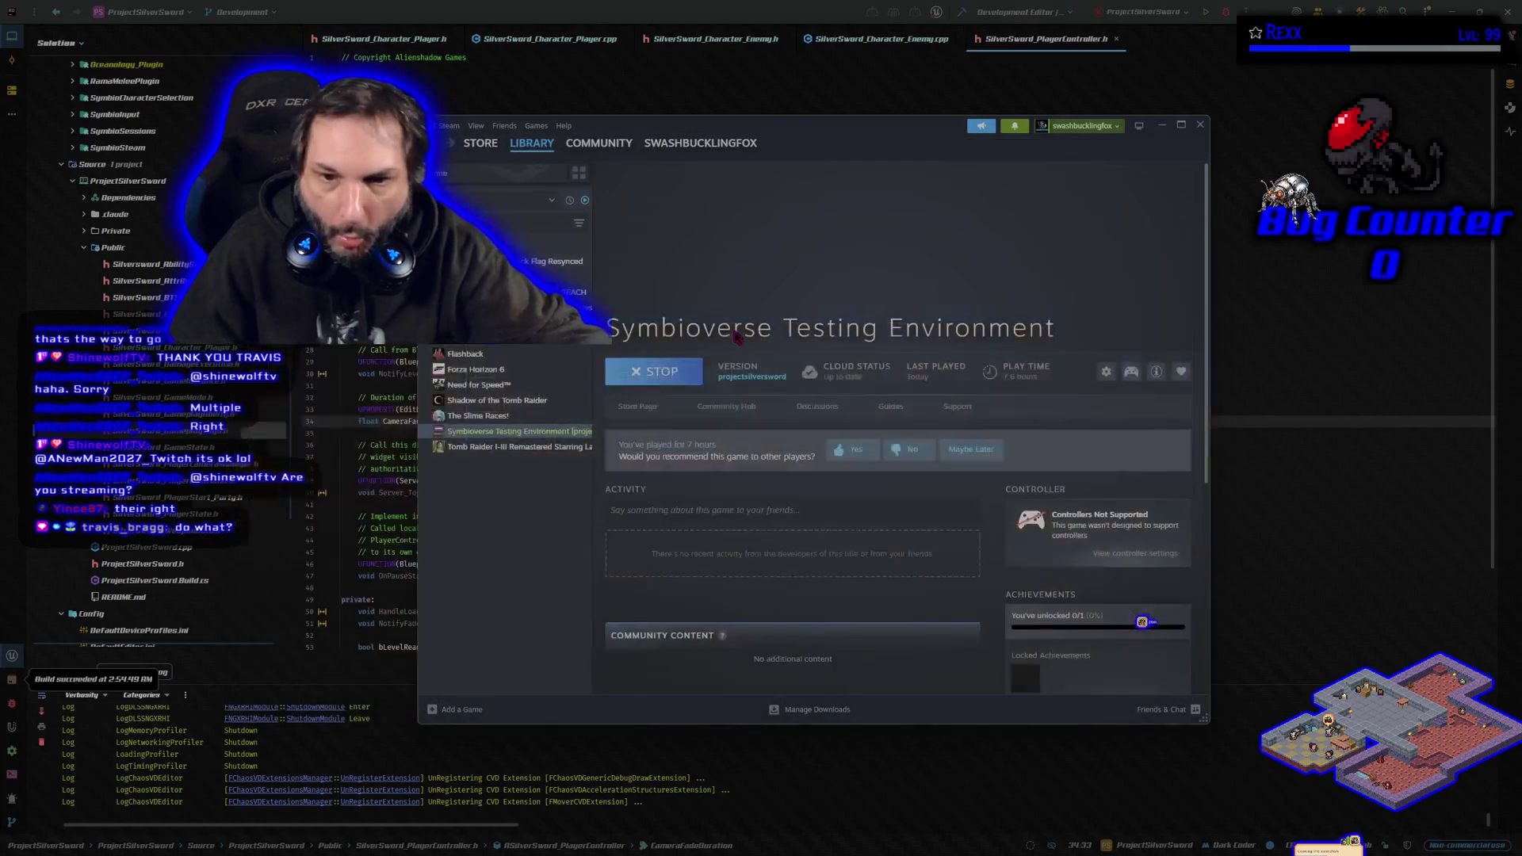
Bring the Rider code editor back in front of the Steam library window.
click(1040, 31)
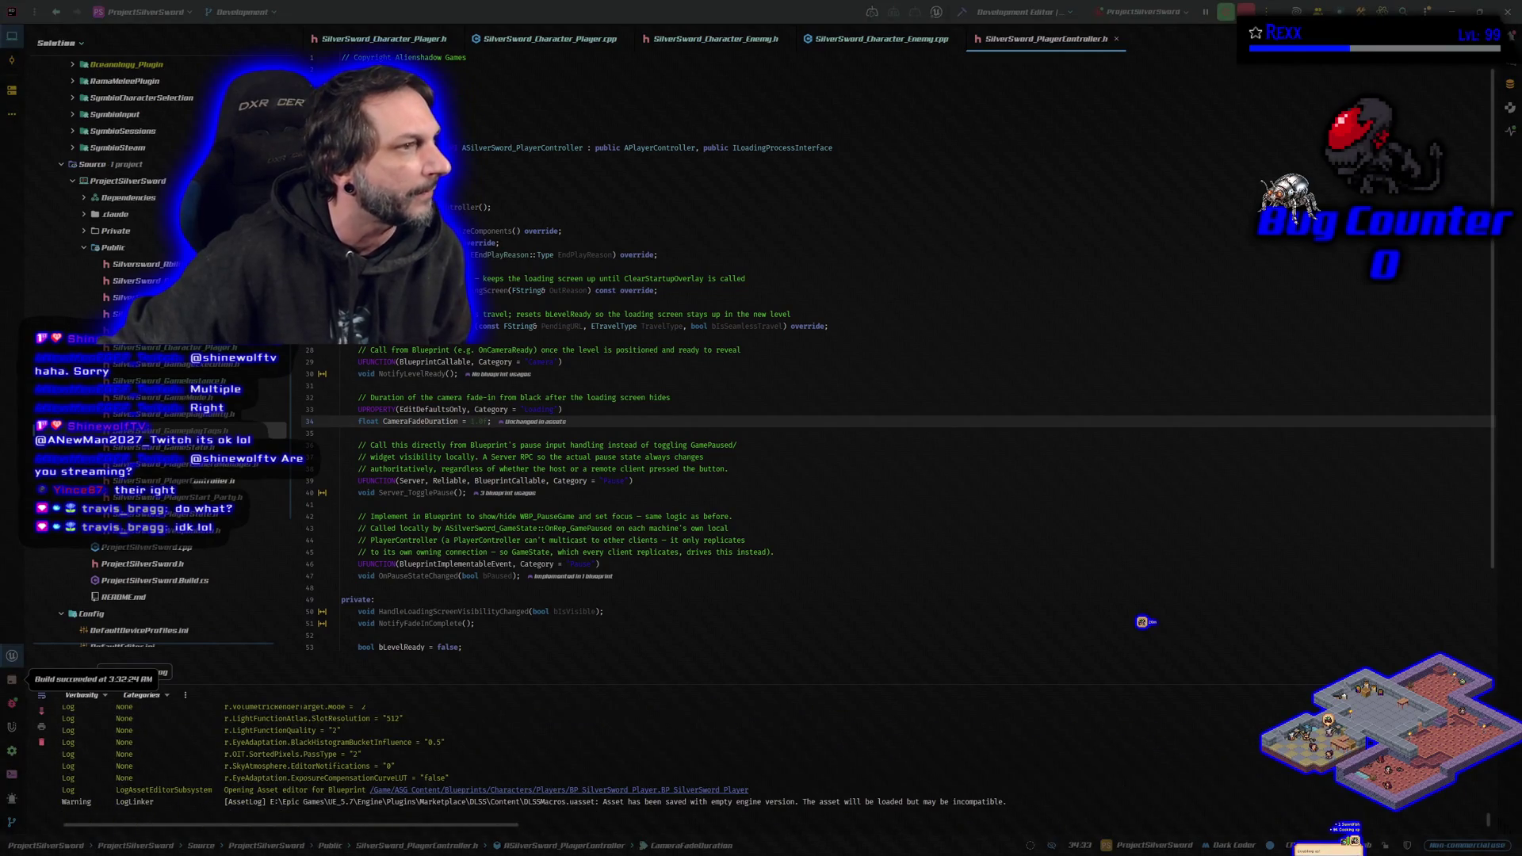
key(alt+Tab)
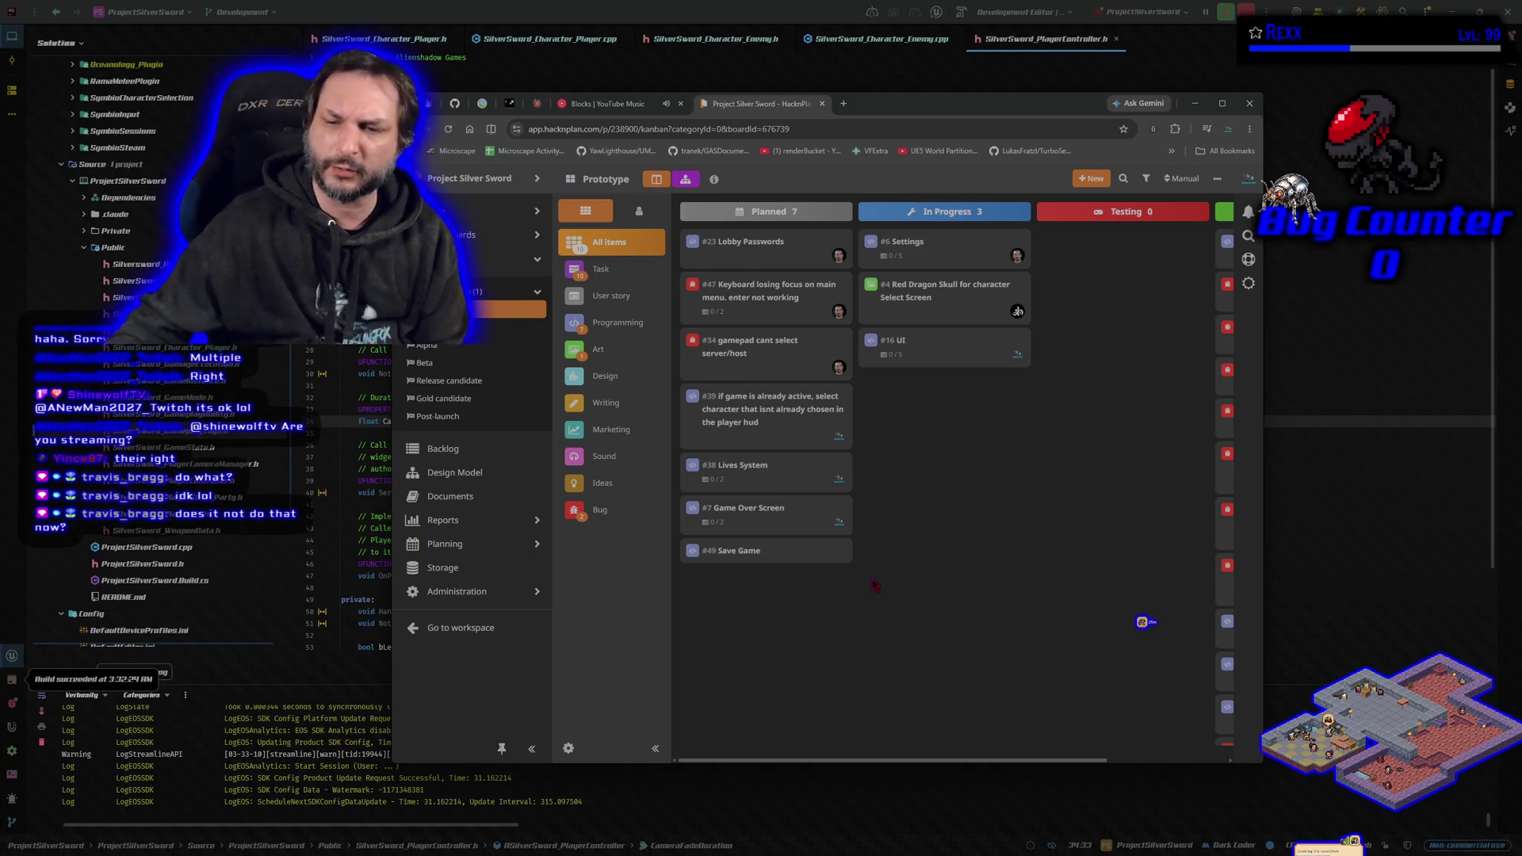
click(1195, 103)
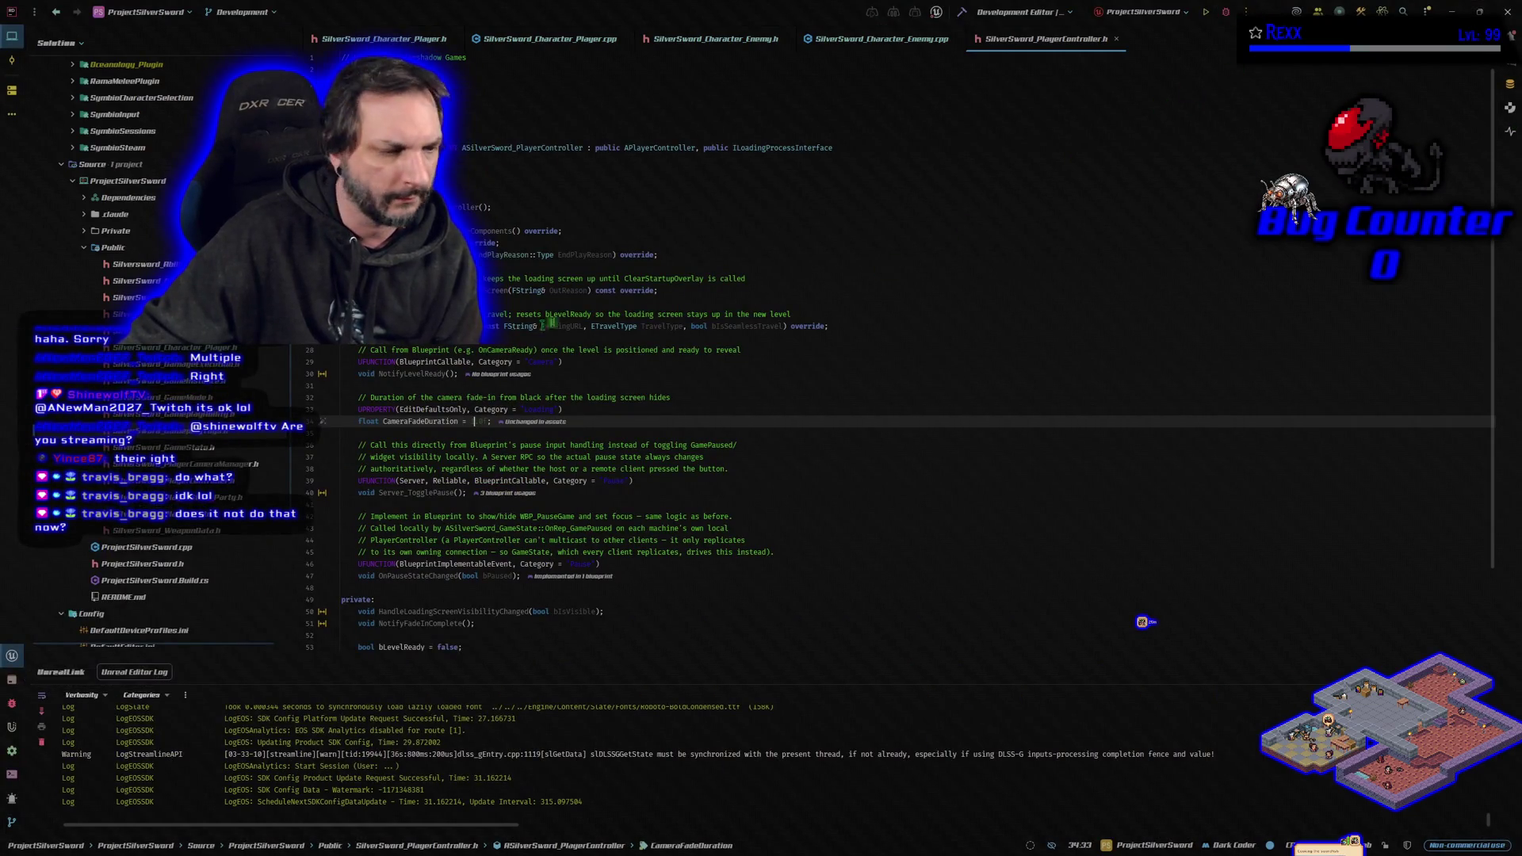